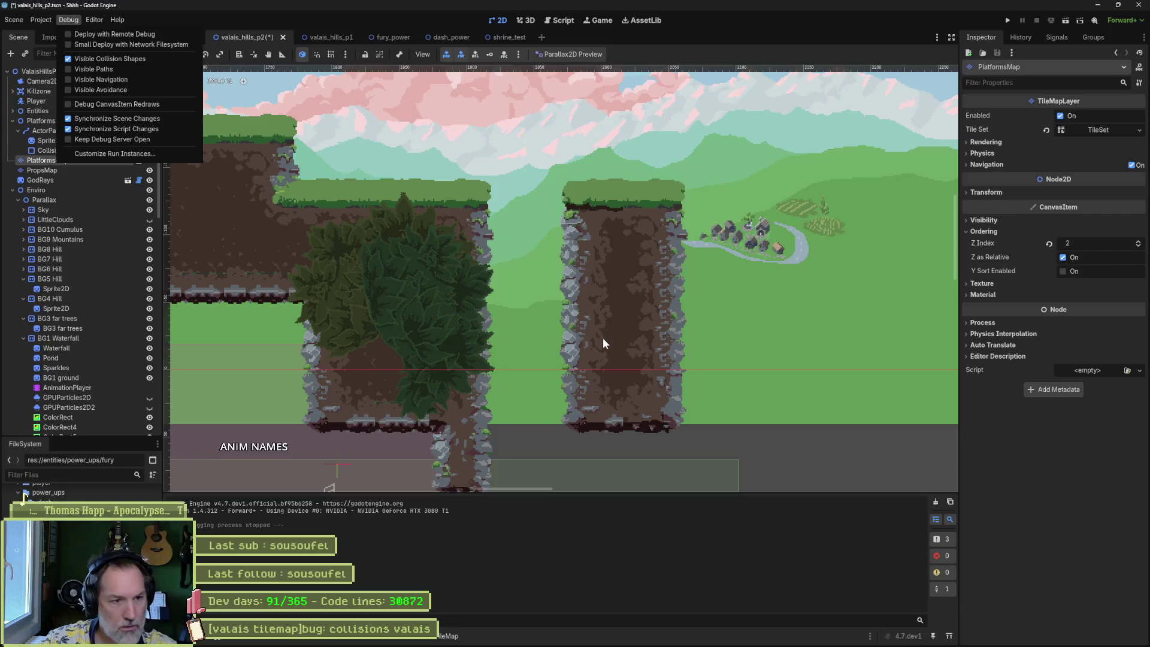
# - Dismiss the Debug menu and open the PlatformsMap TileMap panel in Tiles mode
pyautogui.click(512, 326)
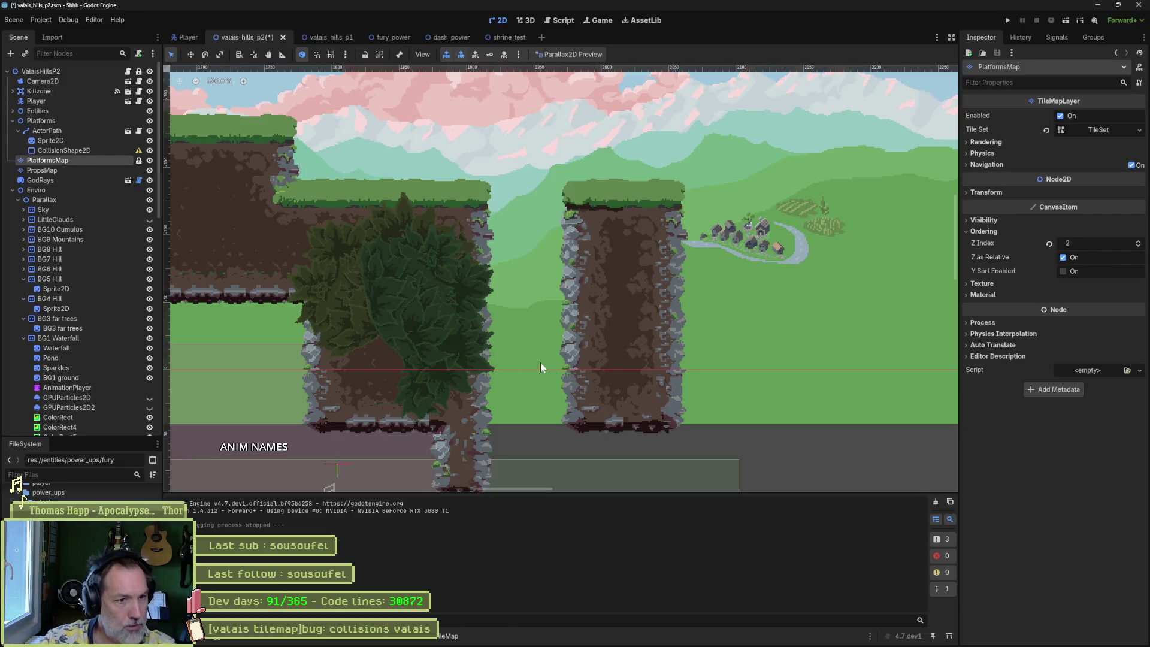
pyautogui.click(438, 636)
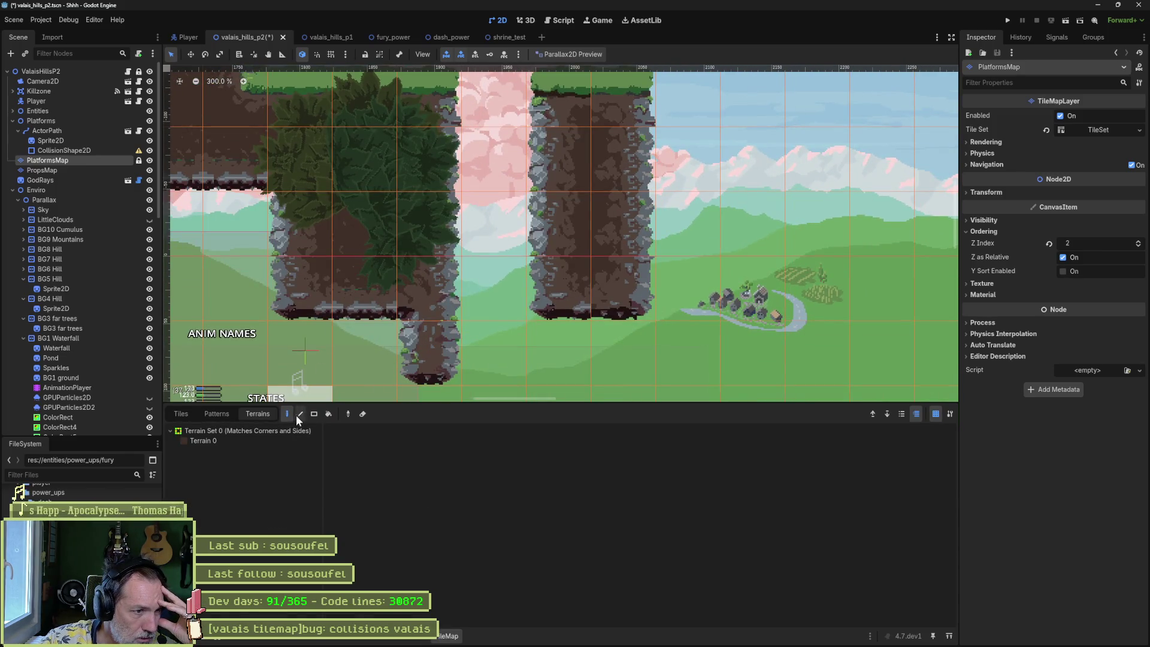
pyautogui.click(574, 292)
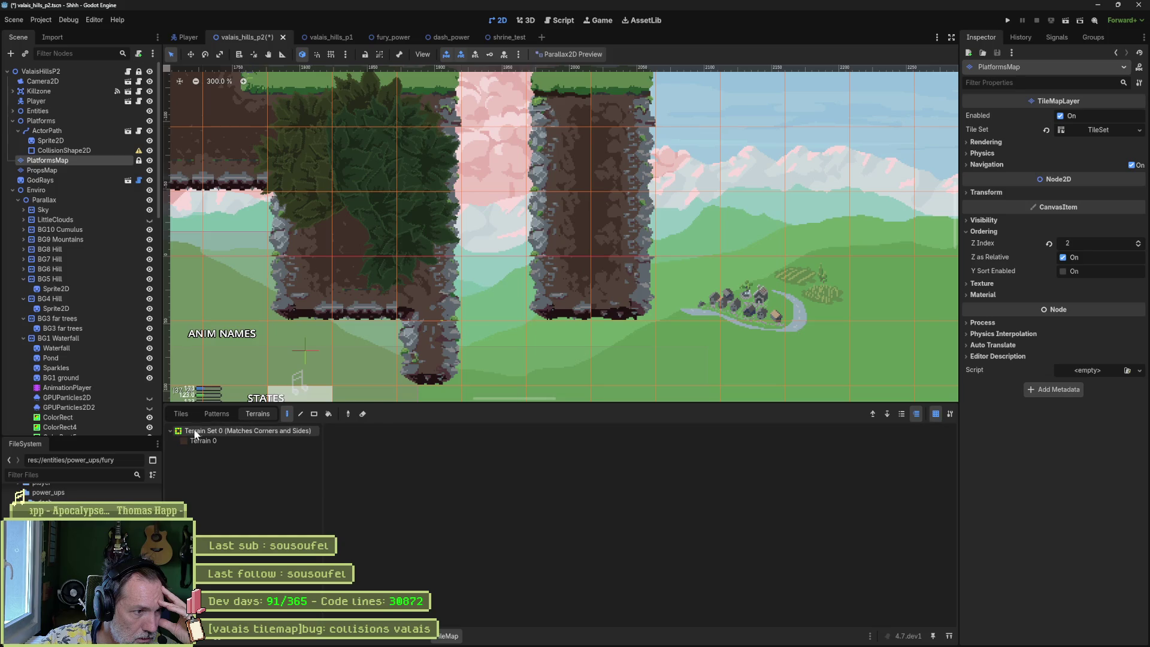
pyautogui.click(181, 413)
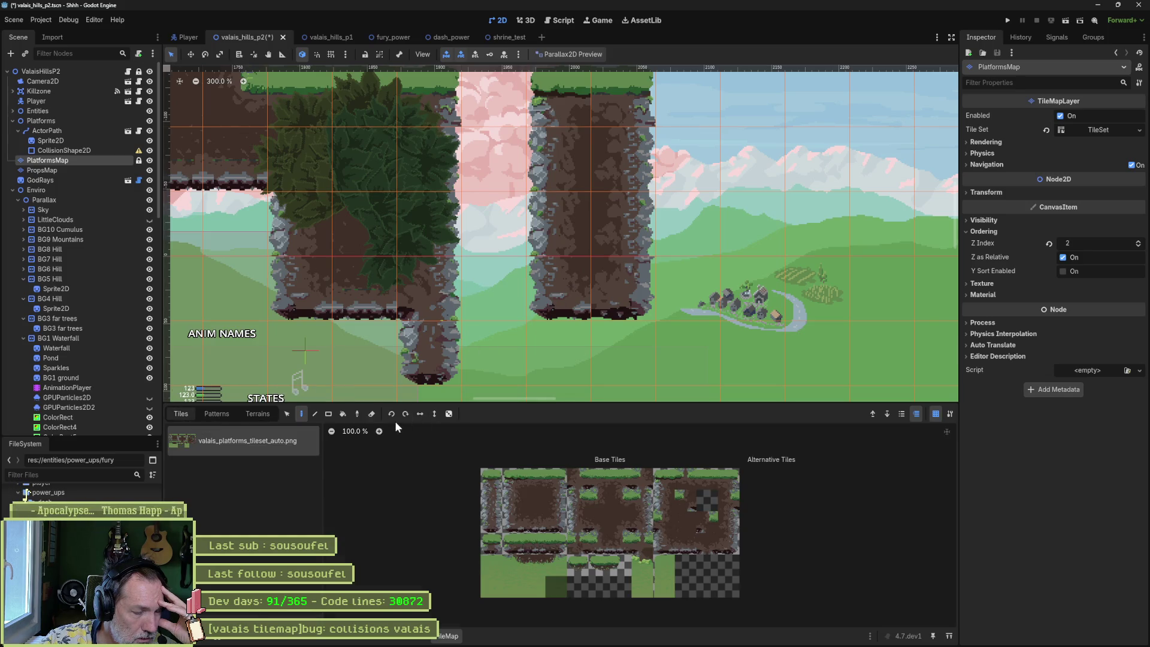
# - Sample the rock column tile from the level with the Picker, then switch to the Ko-fi browser
pyautogui.click(357, 414)
pyautogui.click(558, 286)
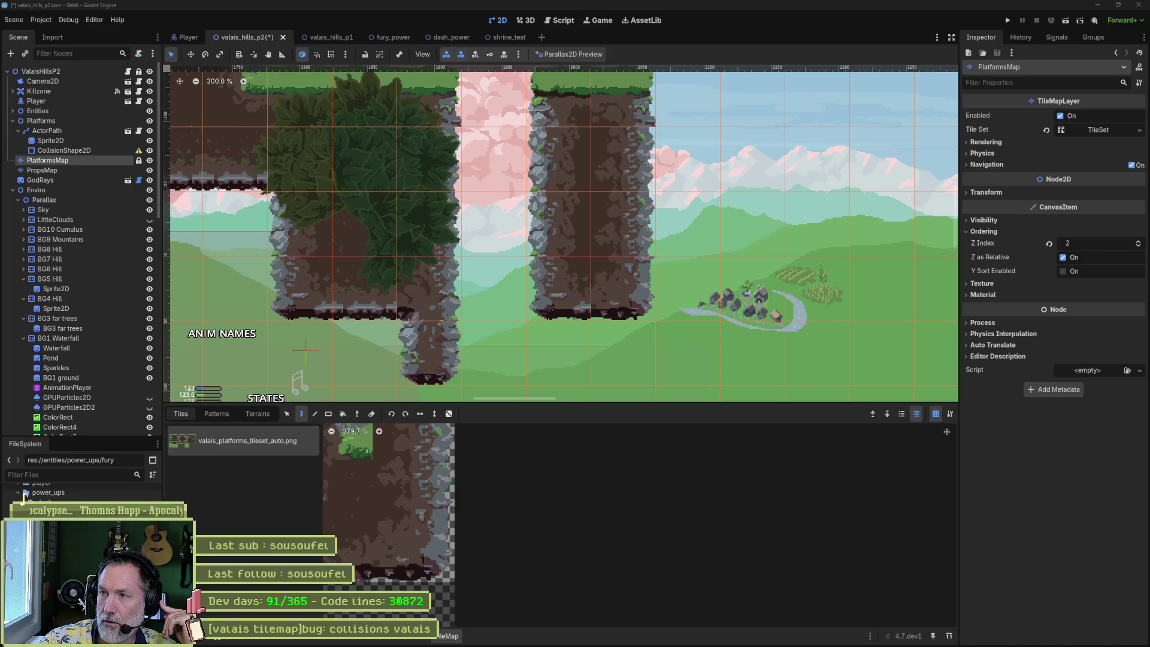
pyautogui.hotkey('alt', 'Tab')
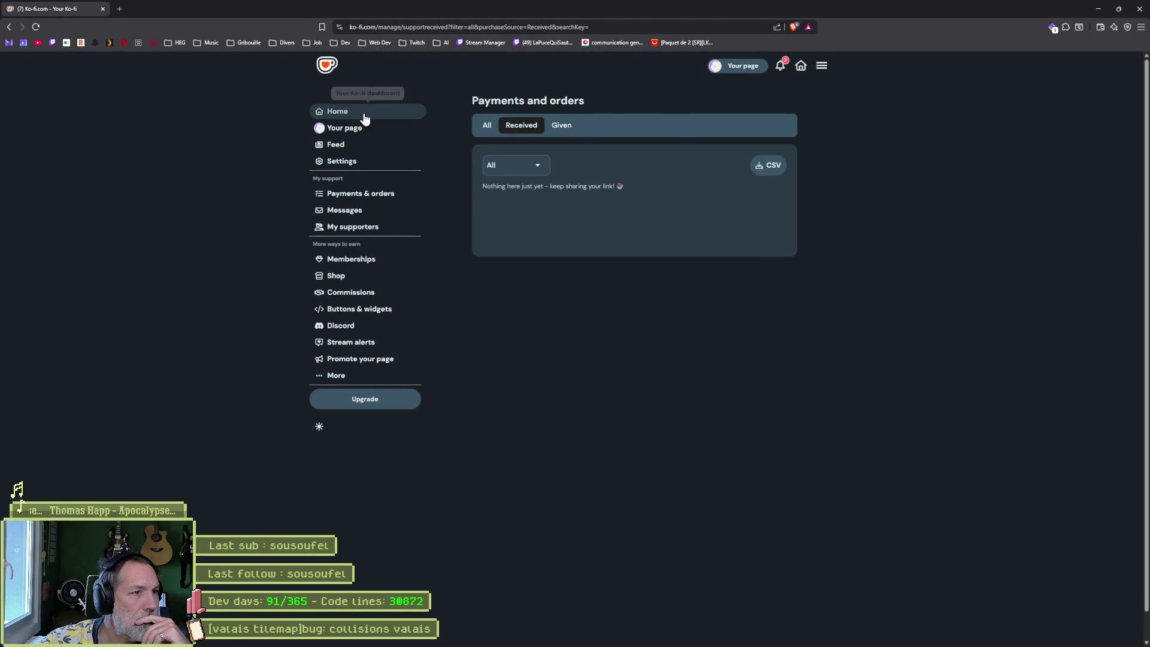
pyautogui.moveTo(629, 7); pyautogui.dragTo(639, 23)
pyautogui.hotkey('alt', 'Tab')
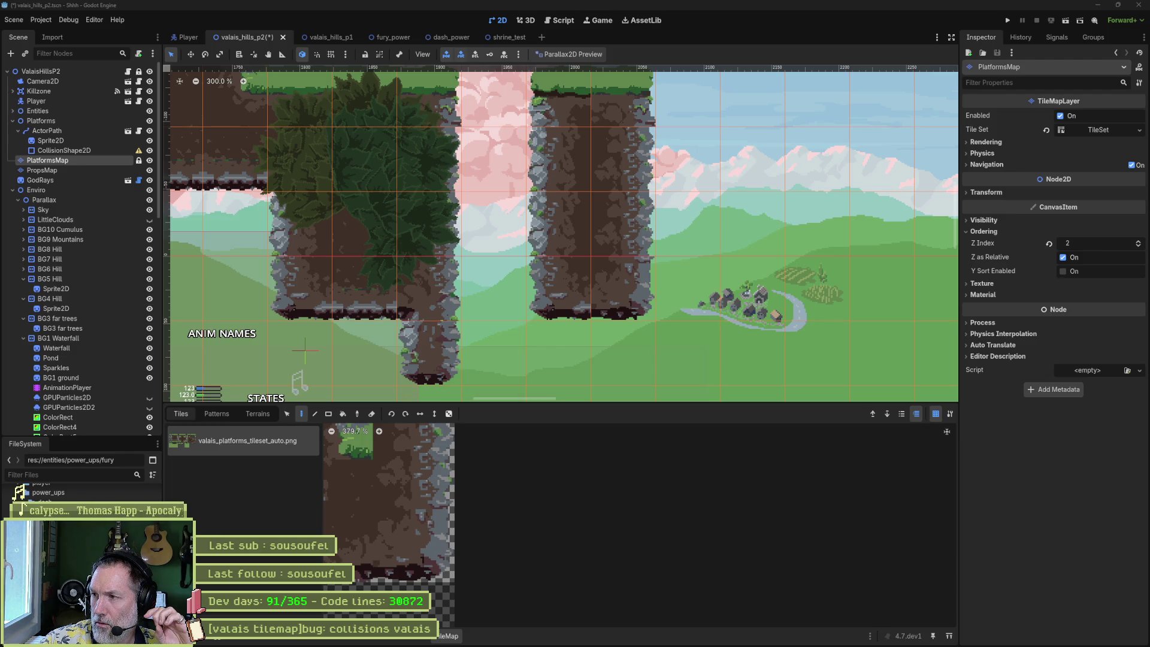
pyautogui.moveTo(506, 636)
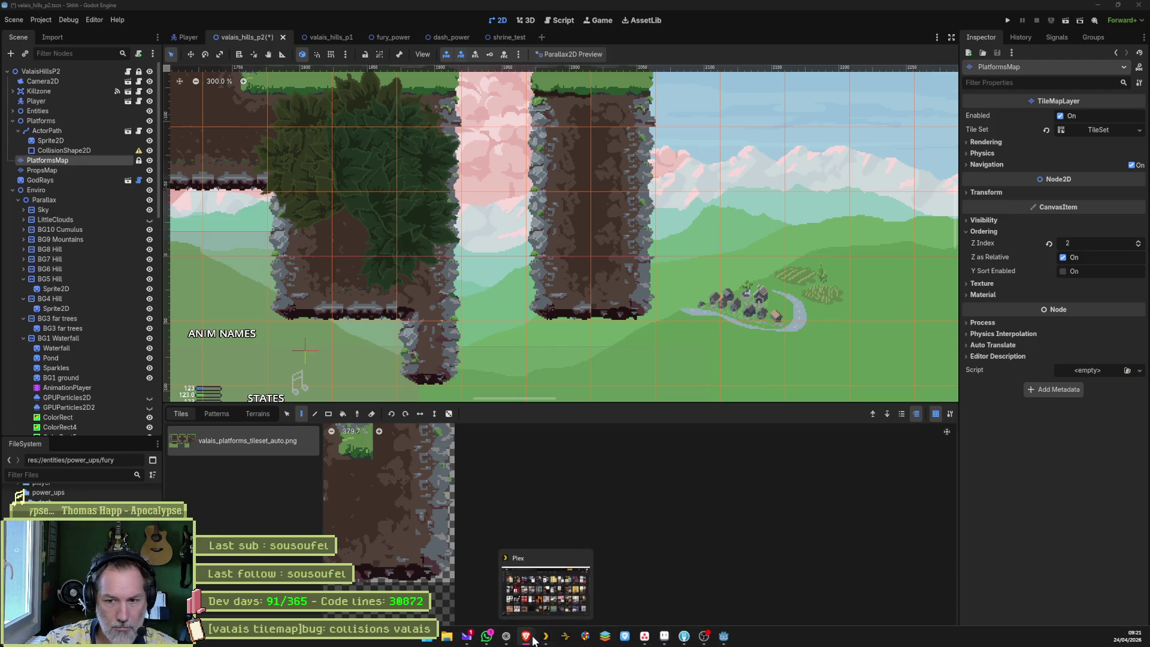
pyautogui.click(566, 584)
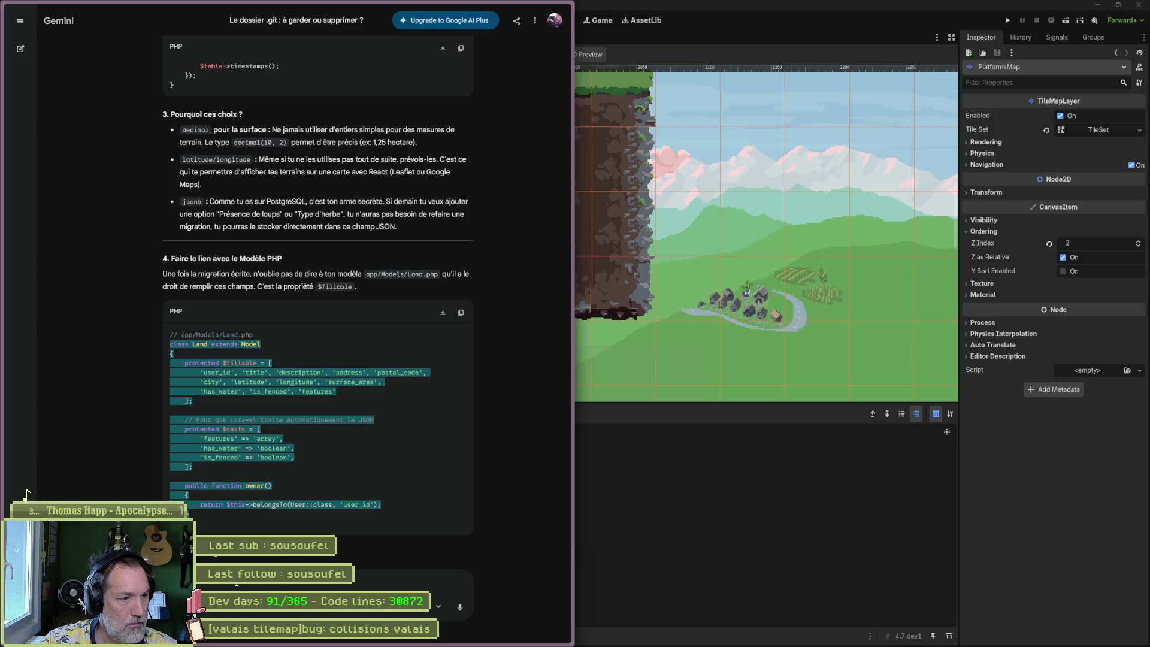
# - Ask ChatGPT, in French, what to do on Ko-fi to get paid with an existing account
pyautogui.moveTo(26, 108)
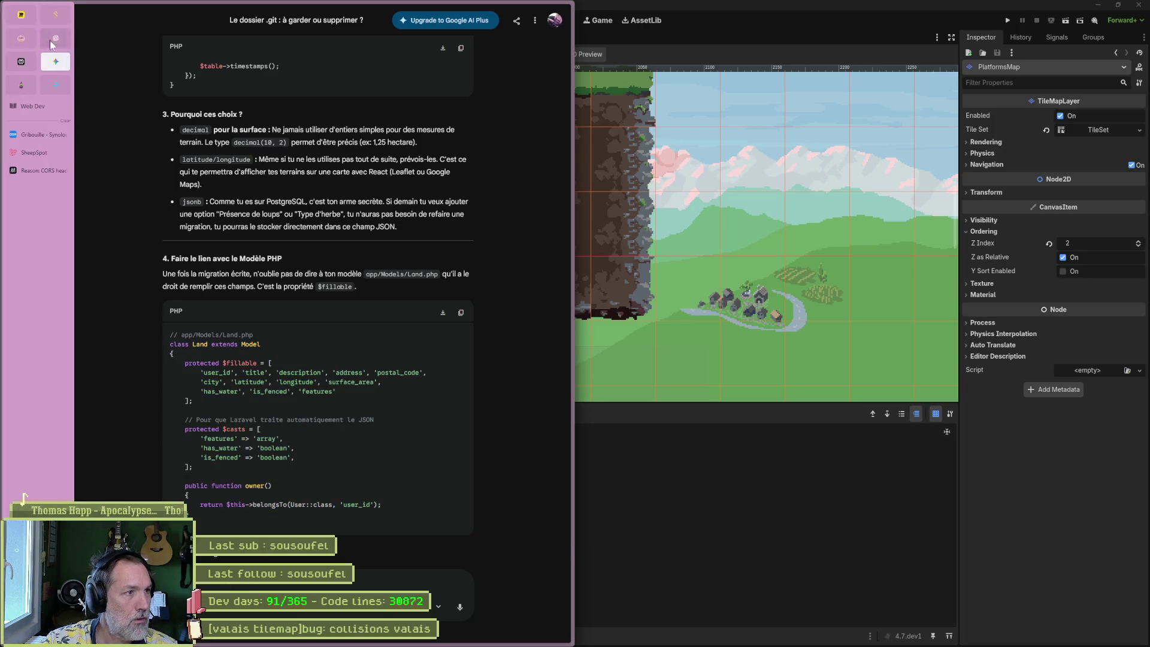
pyautogui.click(51, 43)
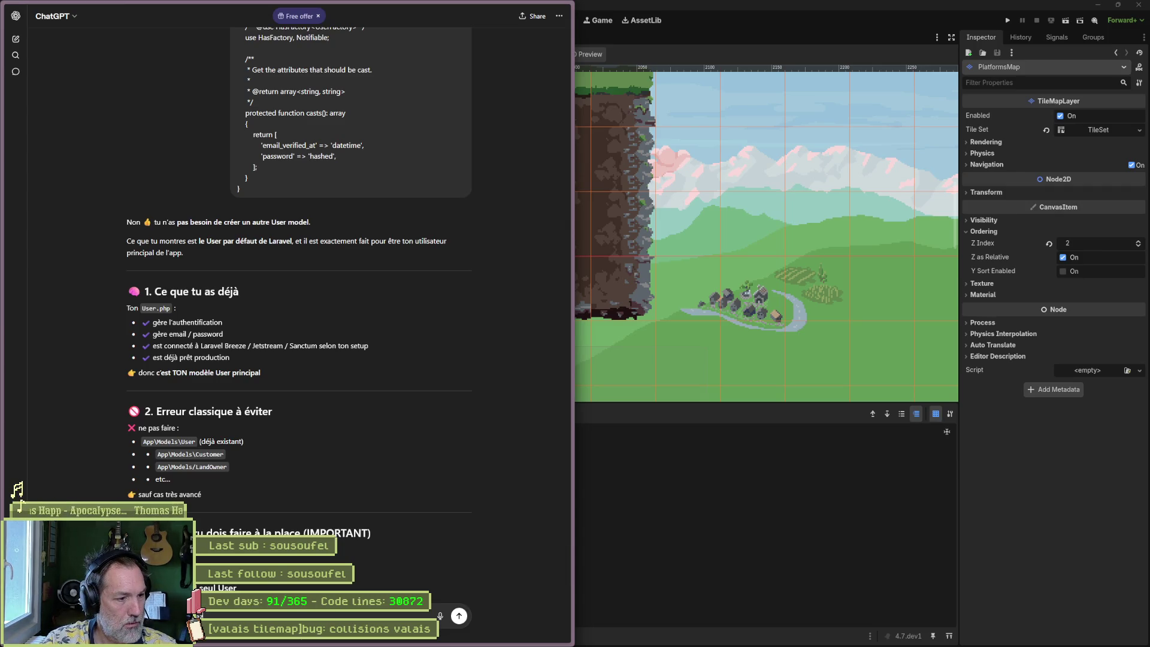
pyautogui.write('ver sur la plat')
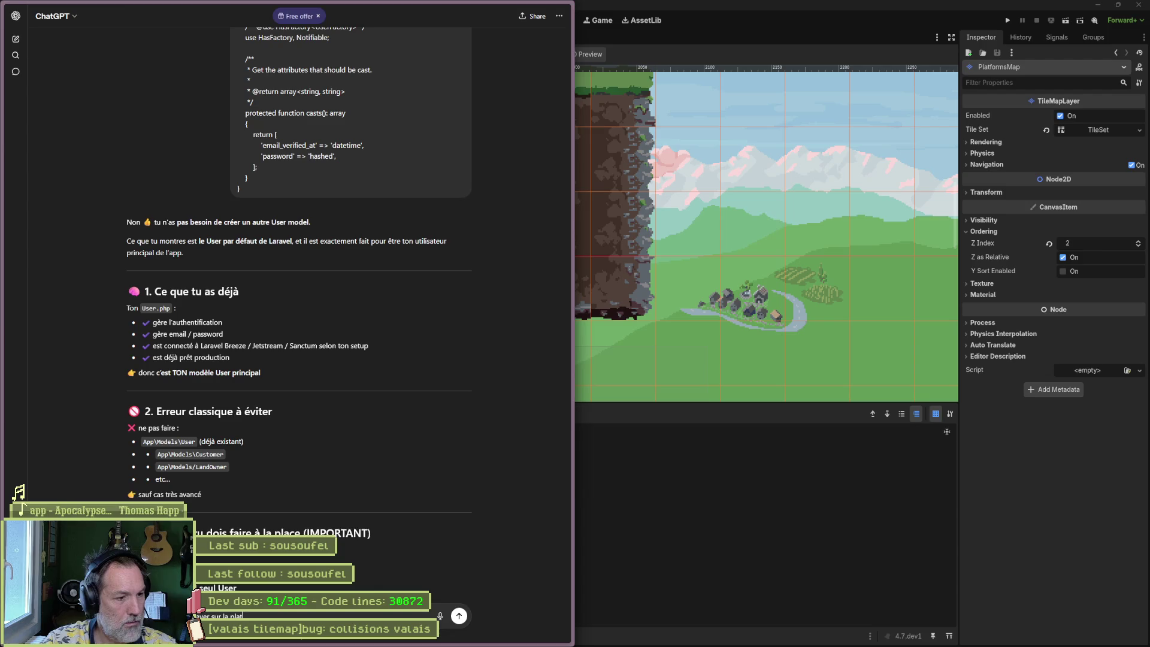
pyautogui.write('eforme ko-')
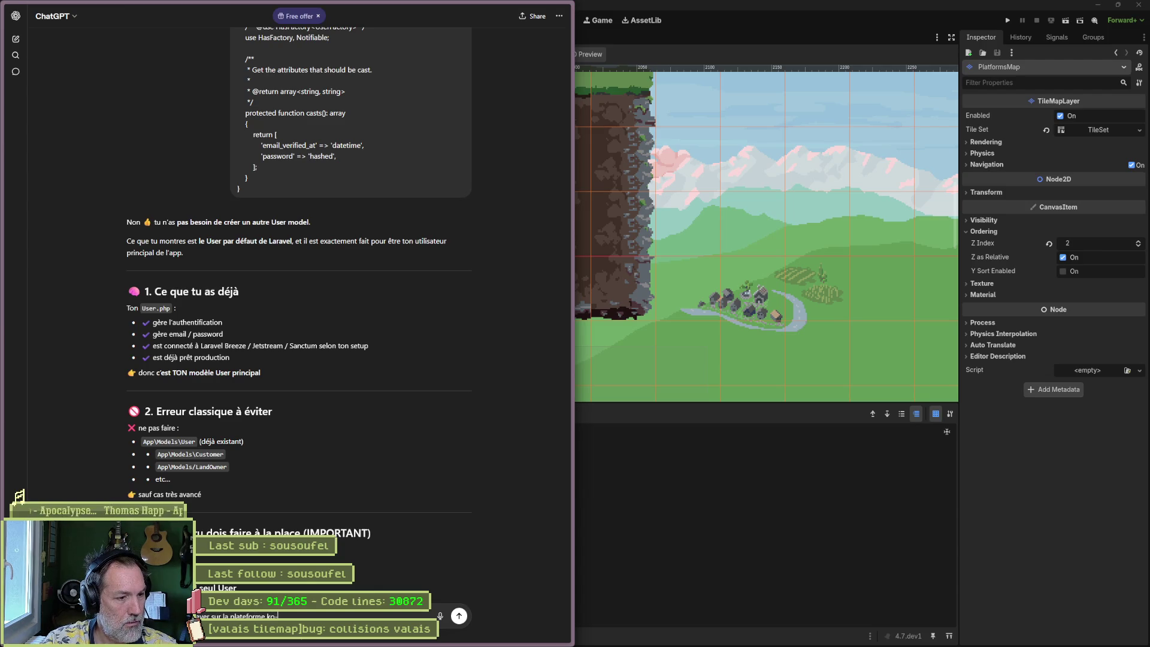
pyautogui.write('fi il faut ')
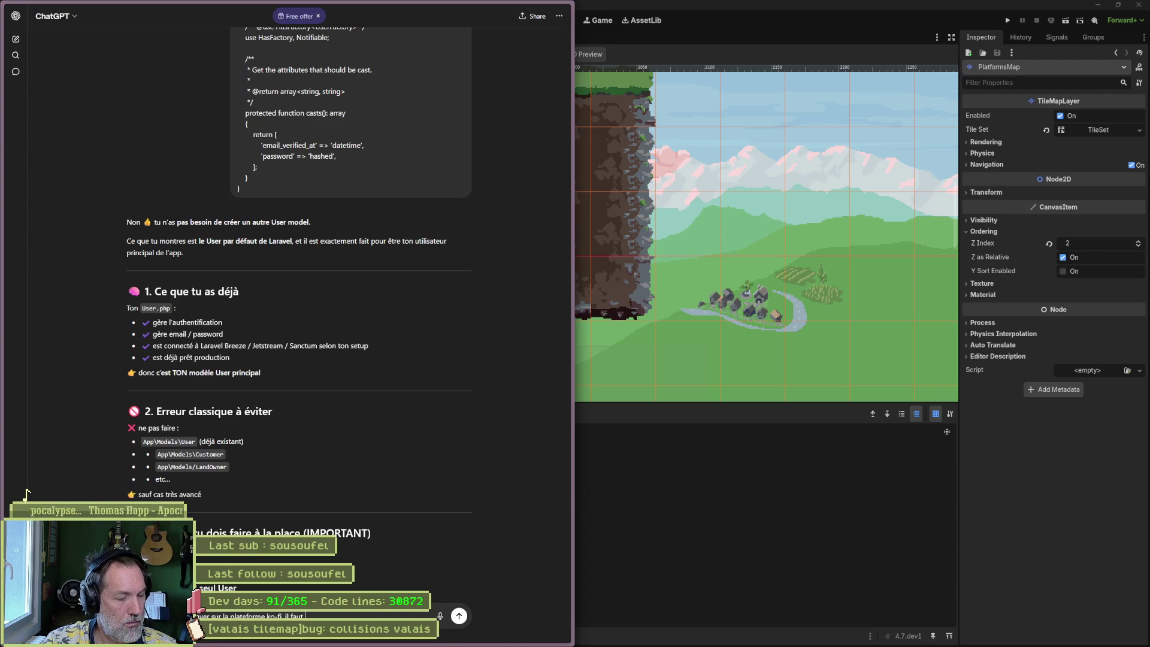
pyautogui.write('faire quoi')
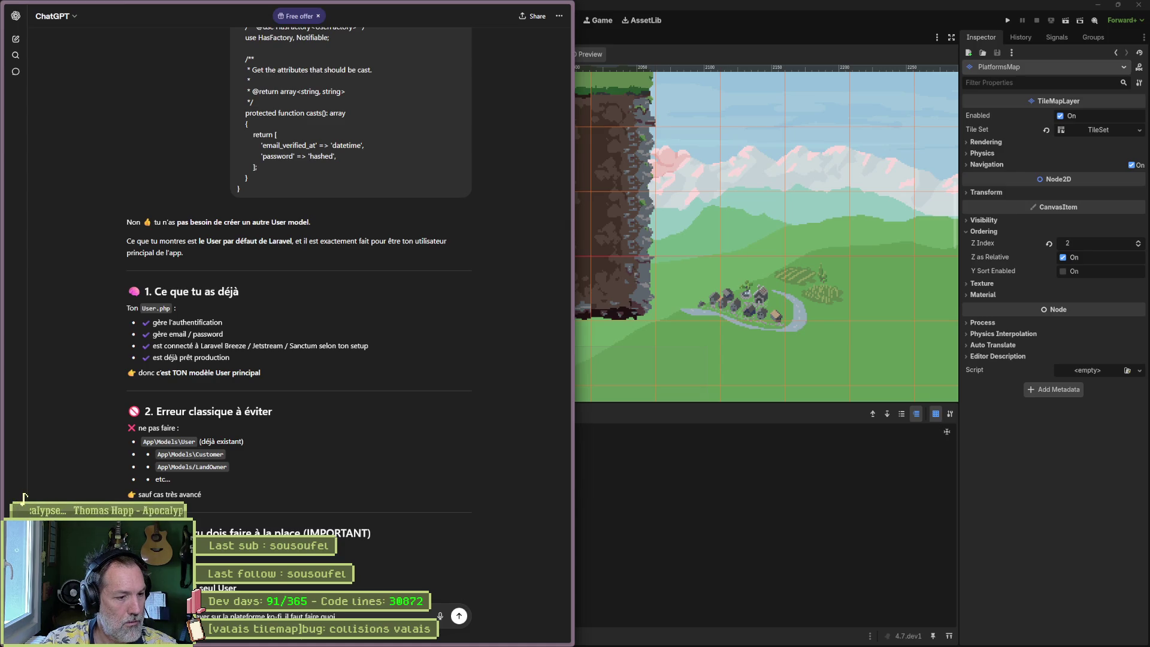
pyautogui.write(" ? j'ai d")
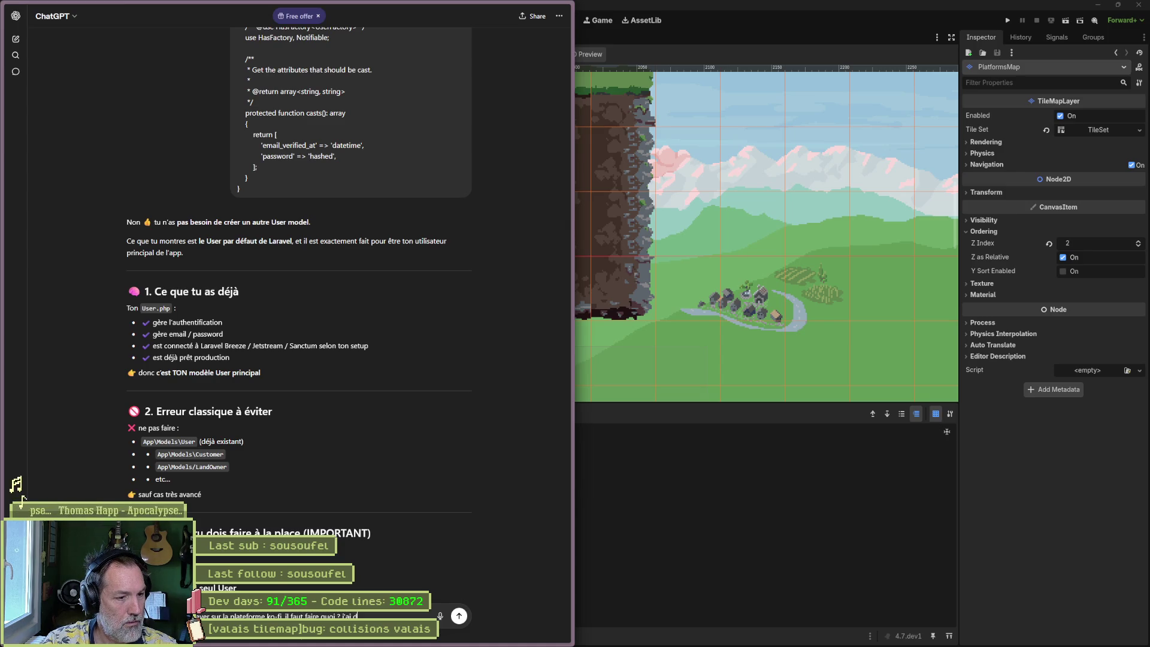
pyautogui.write('eja un compte')
pyautogui.press('Return')
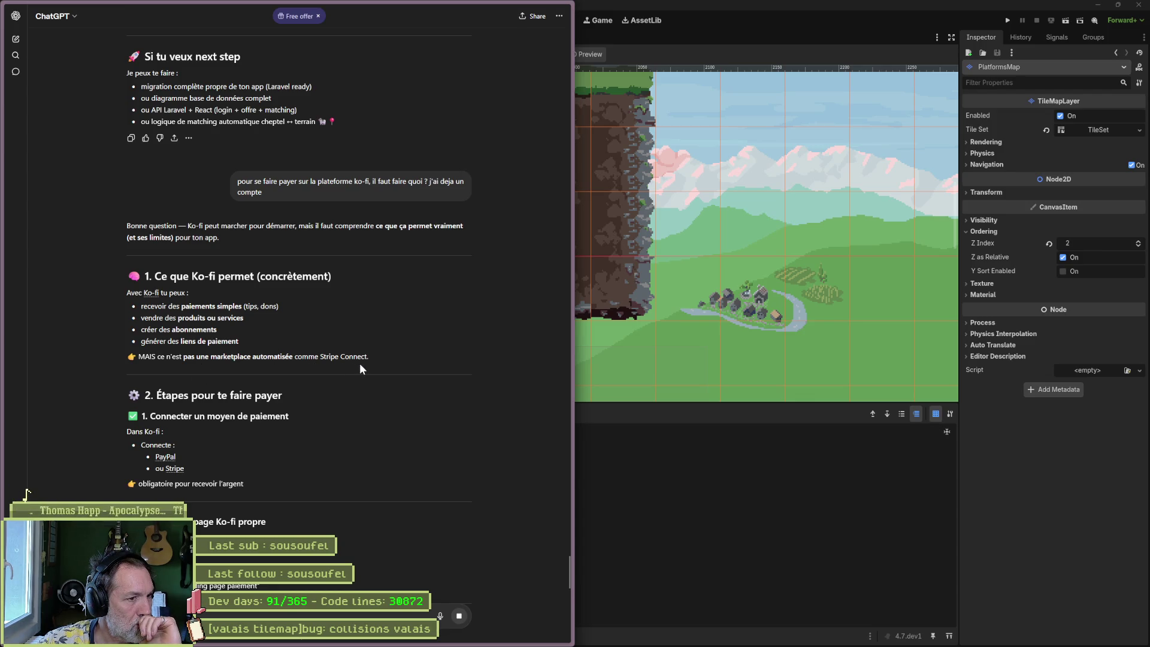
pyautogui.scroll(-1, 260, 410)
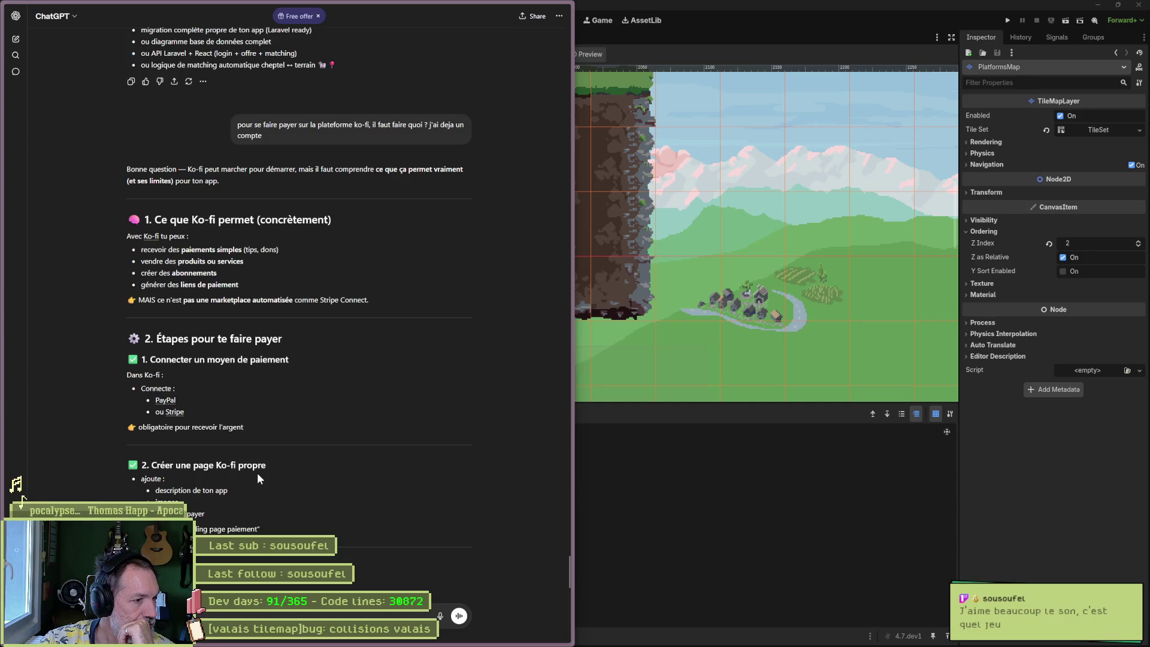
pyautogui.scroll(-2, 257, 472)
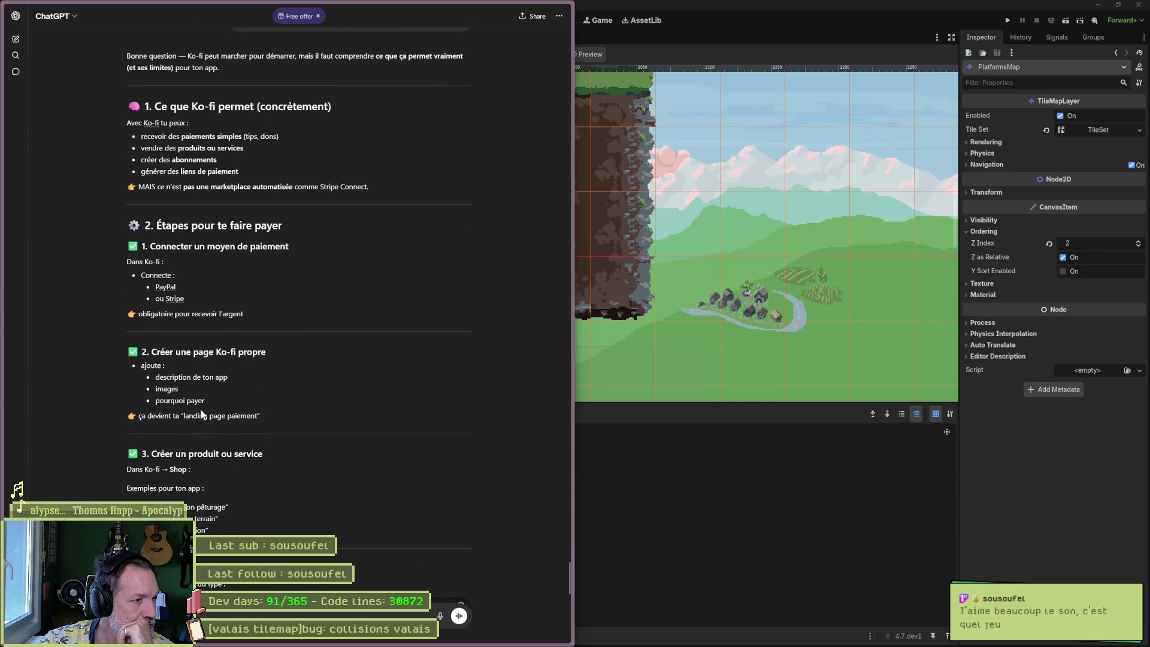
pyautogui.scroll(-2, 189, 396)
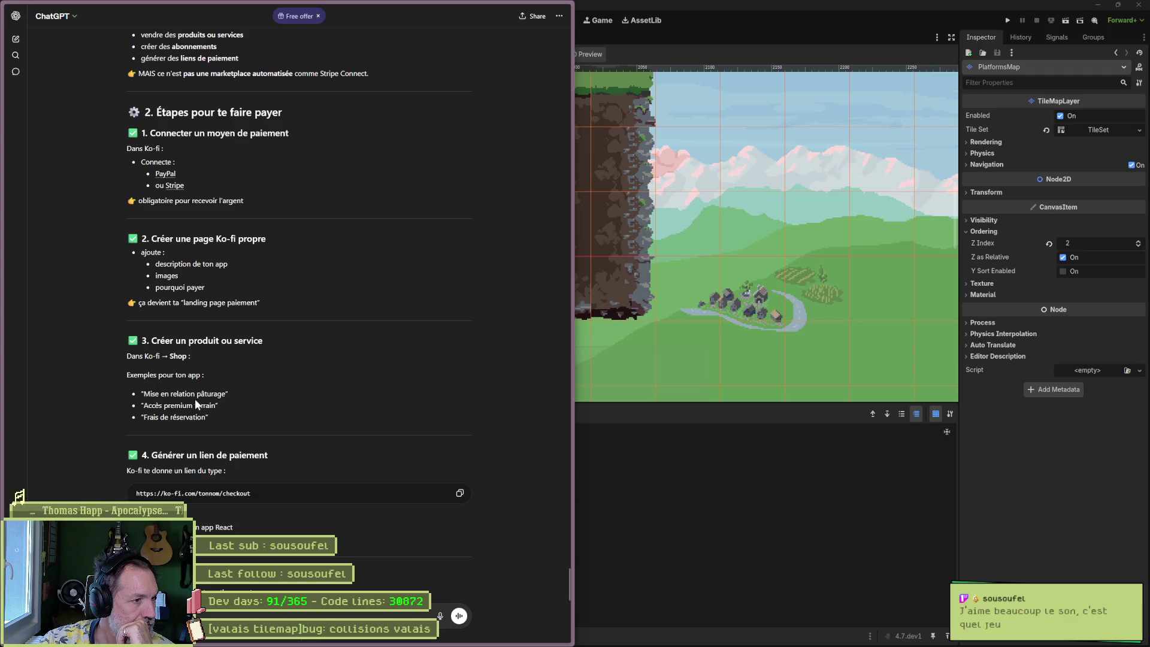
pyautogui.scroll(-2, 200, 419)
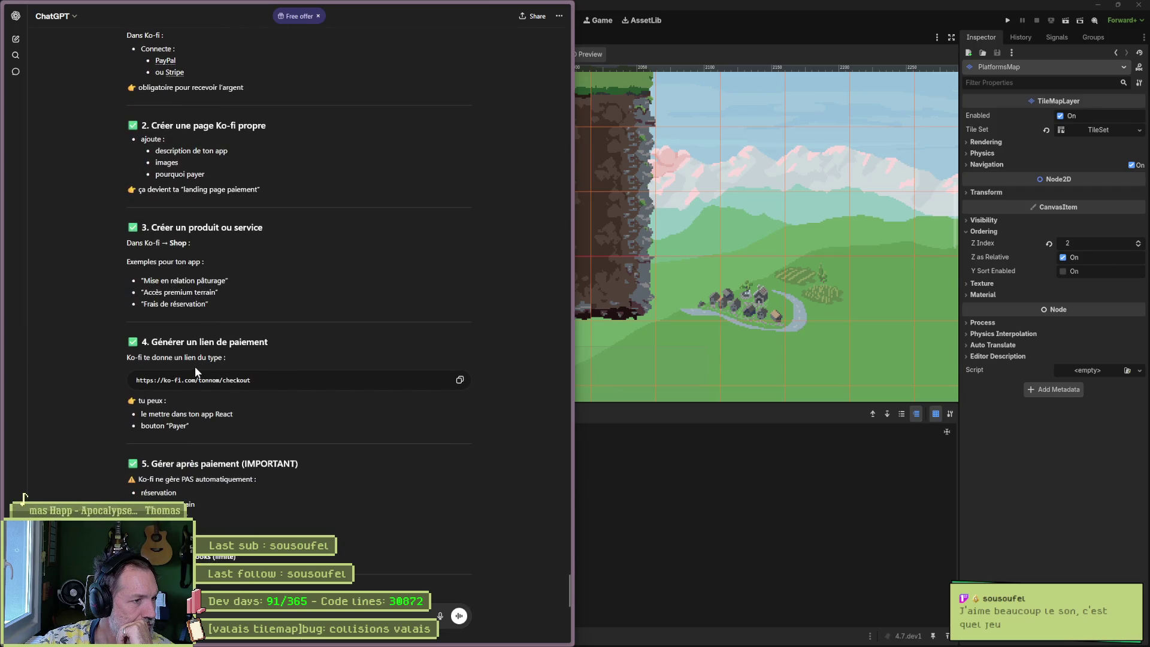
pyautogui.moveTo(254, 380); pyautogui.dragTo(134, 380)
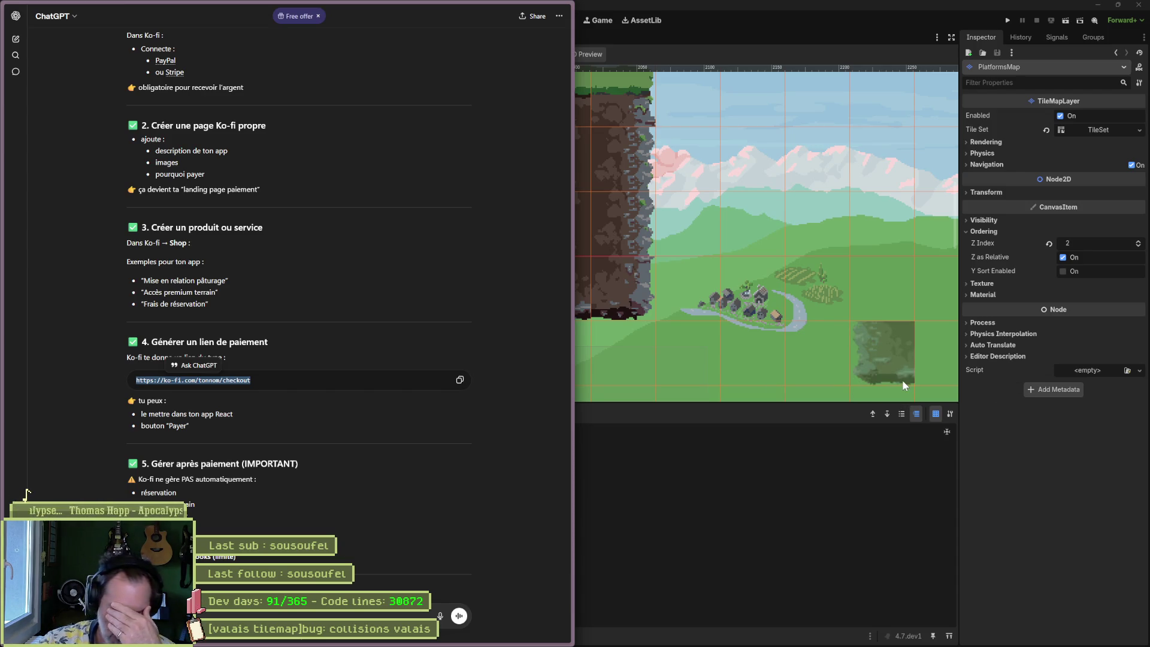
pyautogui.tripleClick(434, 169)
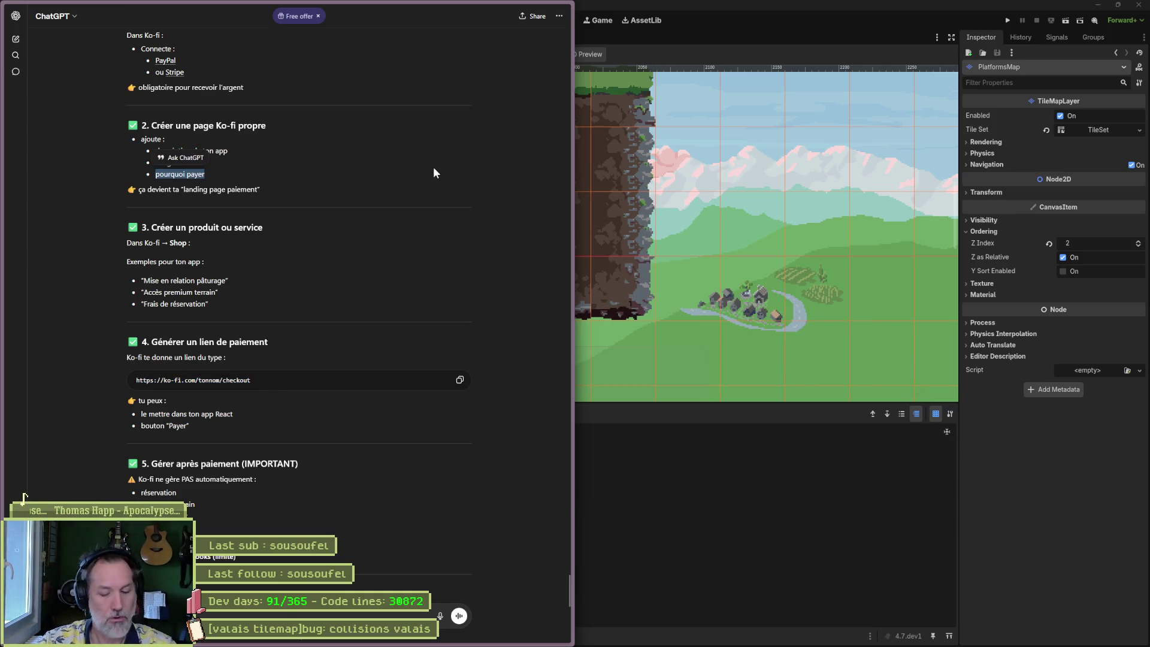
# - Search the web for 'axiom verge' and play one of its videos full screen
pyautogui.hotkey('ctrl', 't')
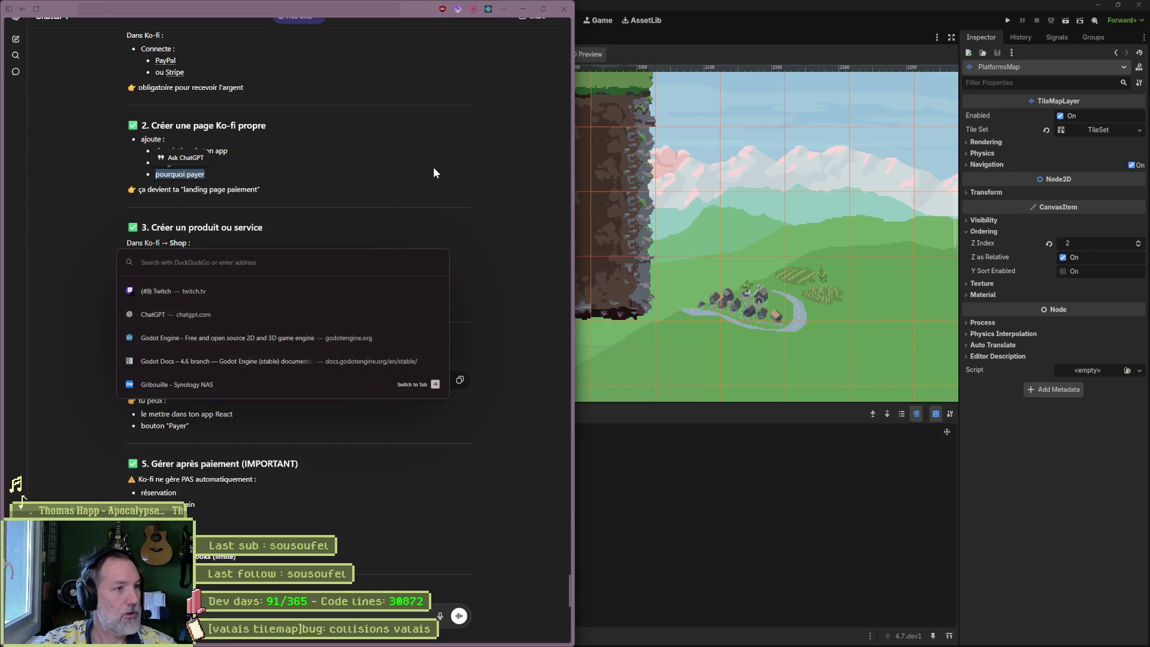
pyautogui.write('axiom verge')
pyautogui.press('Return')
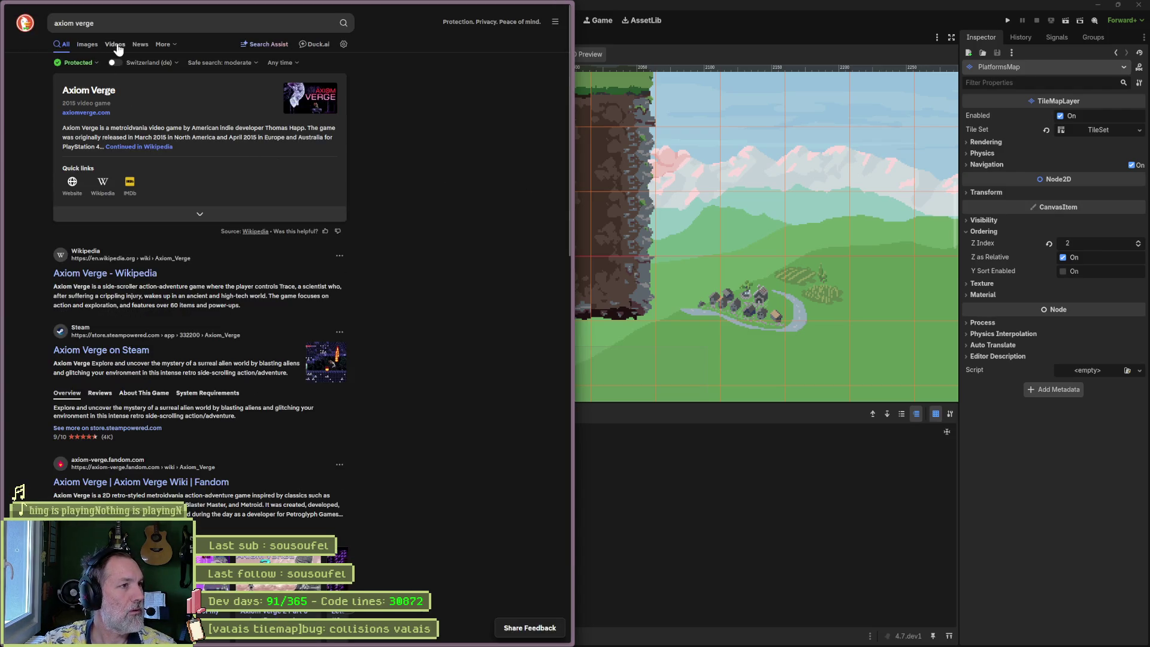
pyautogui.click(115, 45)
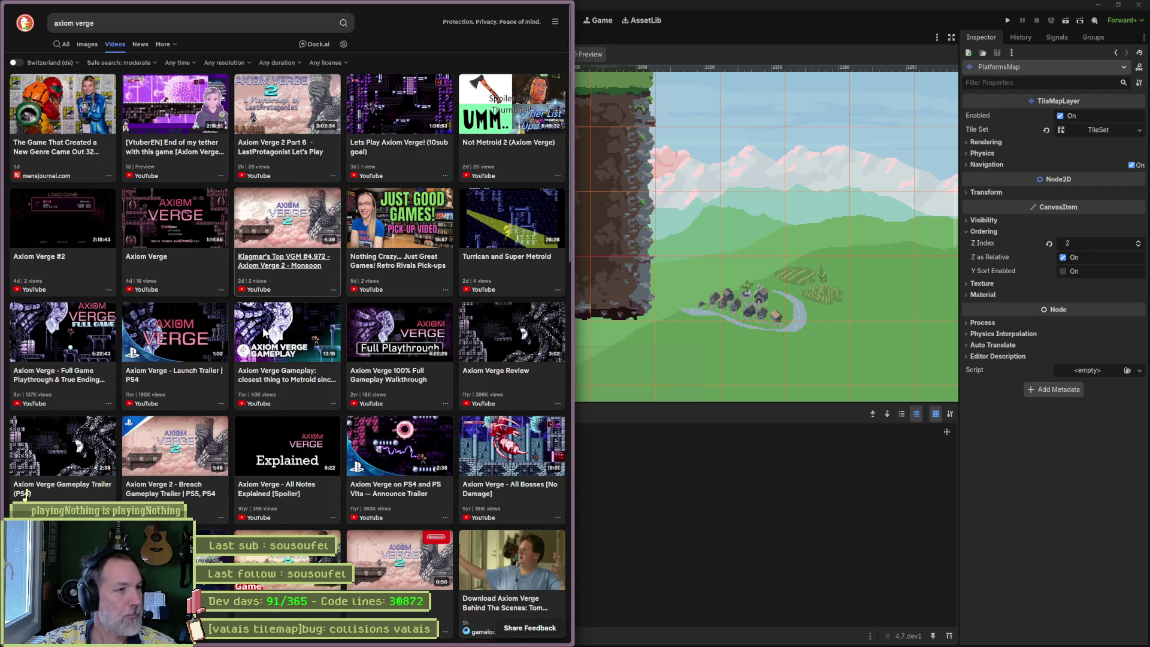
pyautogui.click(272, 267)
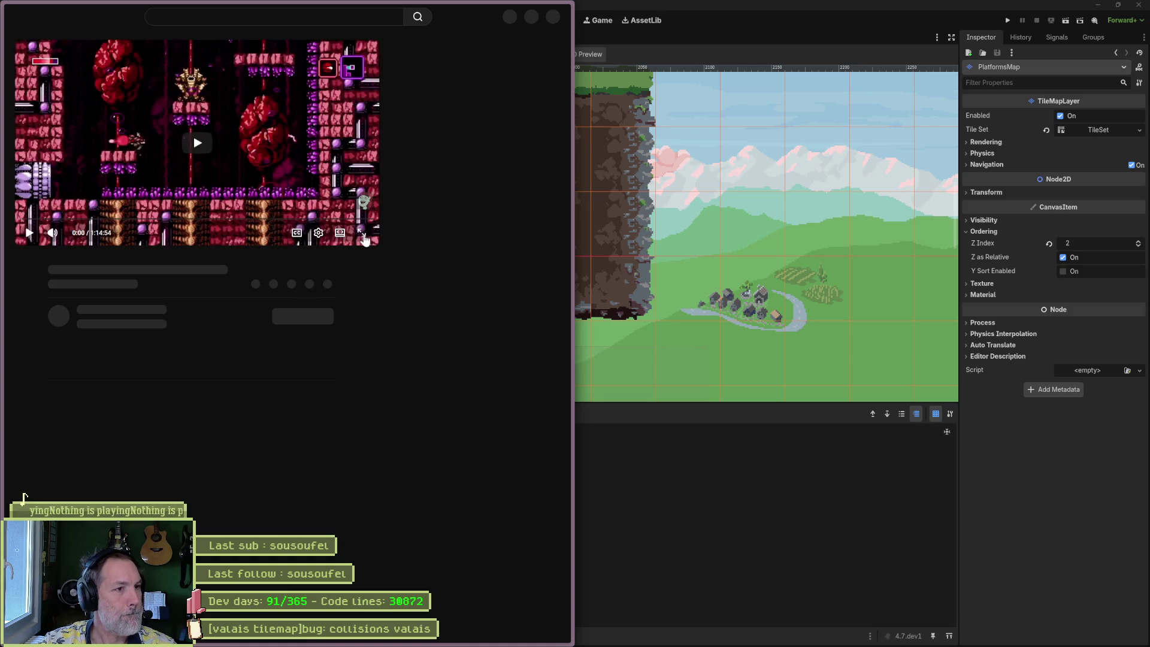
pyautogui.click(362, 232)
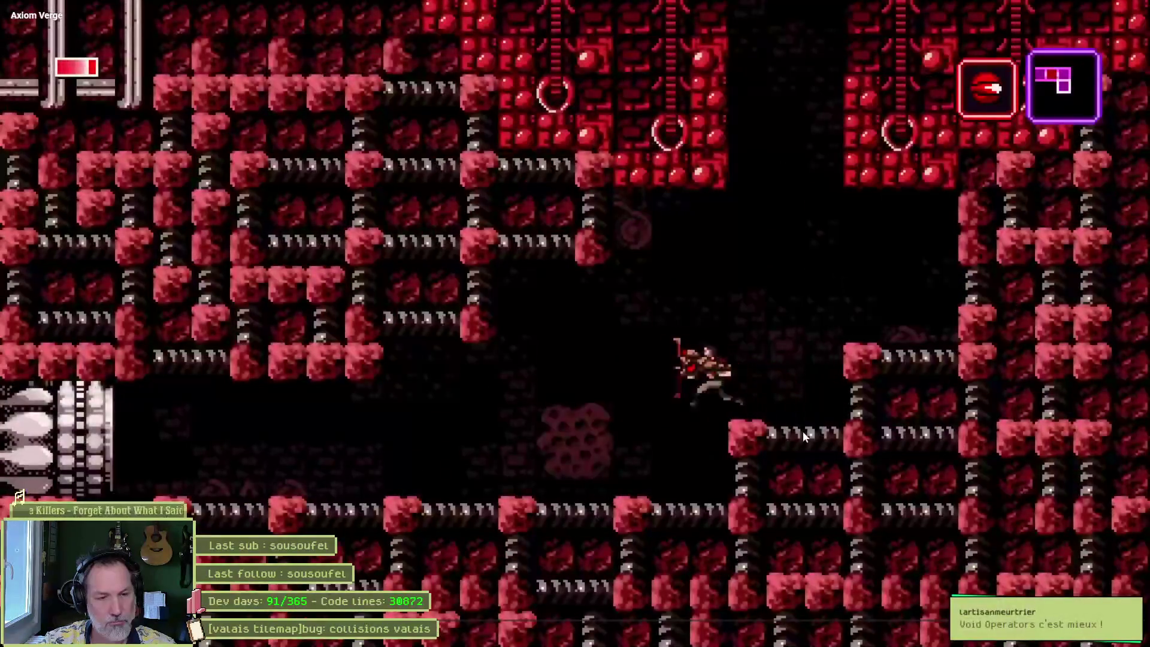
# - Skip ahead in the gameplay video, leave fullscreen, and return to ChatGPT
pyautogui.moveTo(326, 619); pyautogui.dragTo(366, 619)
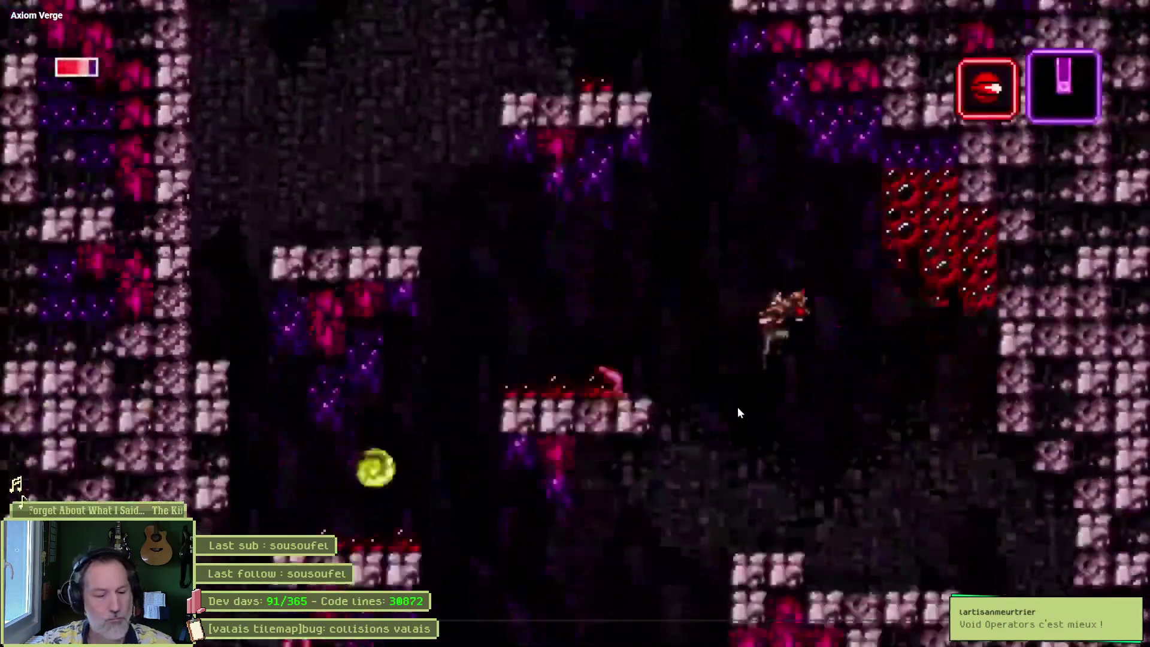
pyautogui.press('Escape')
pyautogui.hotkey('alt', 'Tab')
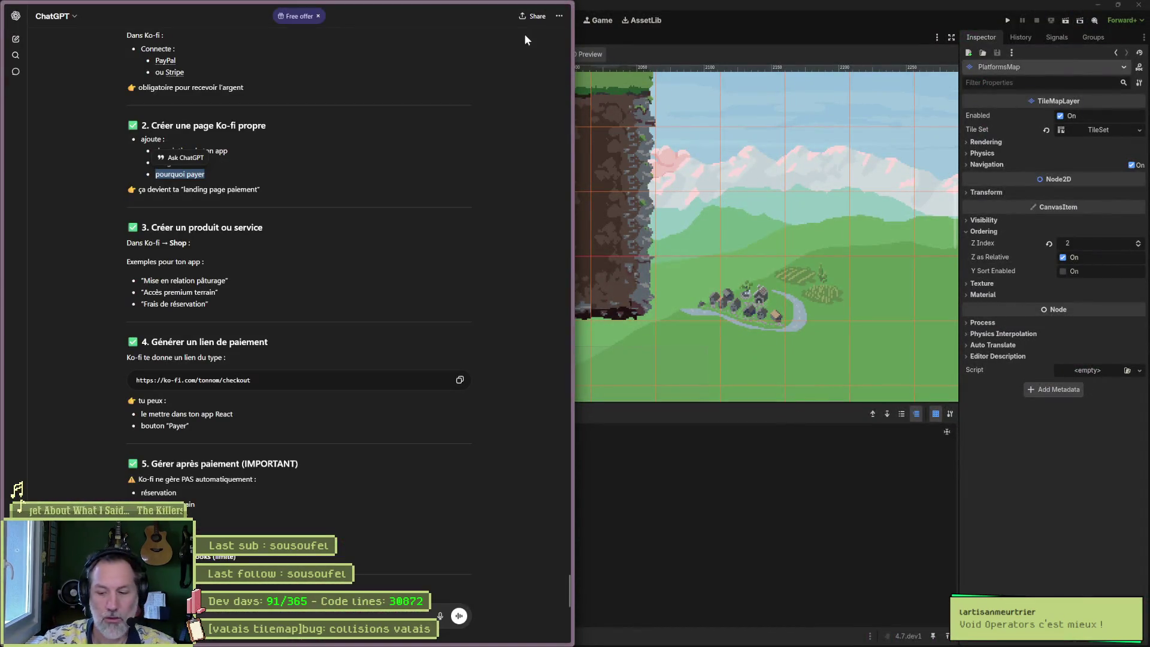
# - Minimize the browser to view Godot, then restore it with the address bar focused
pyautogui.click(547, 19)
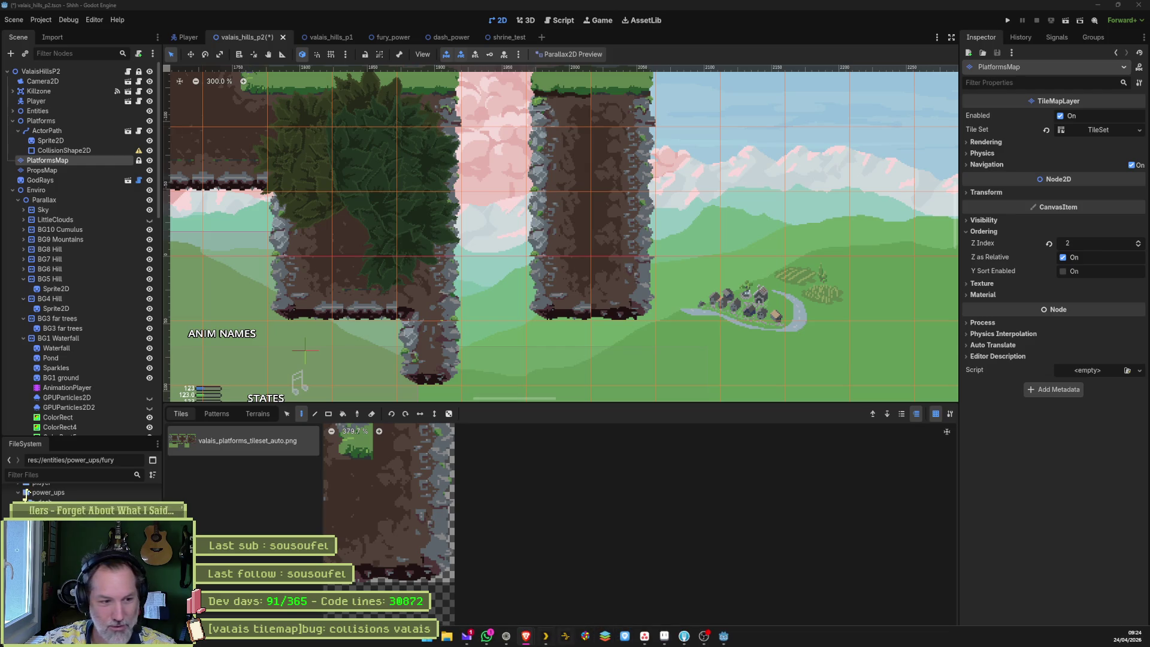
pyautogui.moveTo(530, 640)
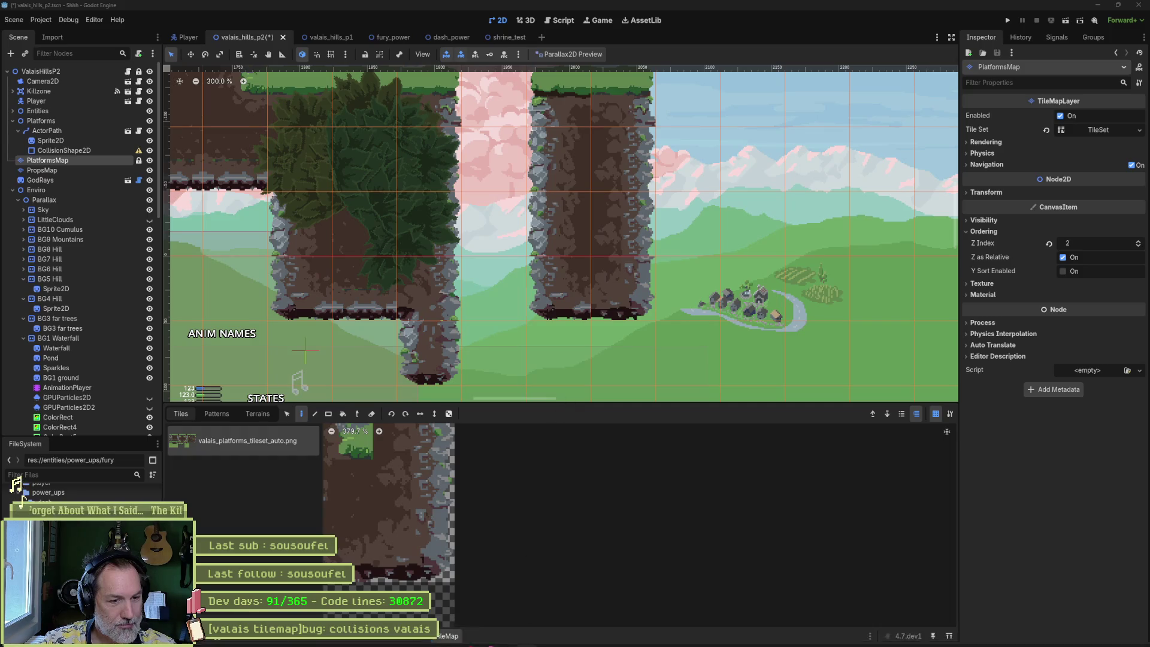
pyautogui.click(509, 637)
pyautogui.hotkey('ctrl', 'l')
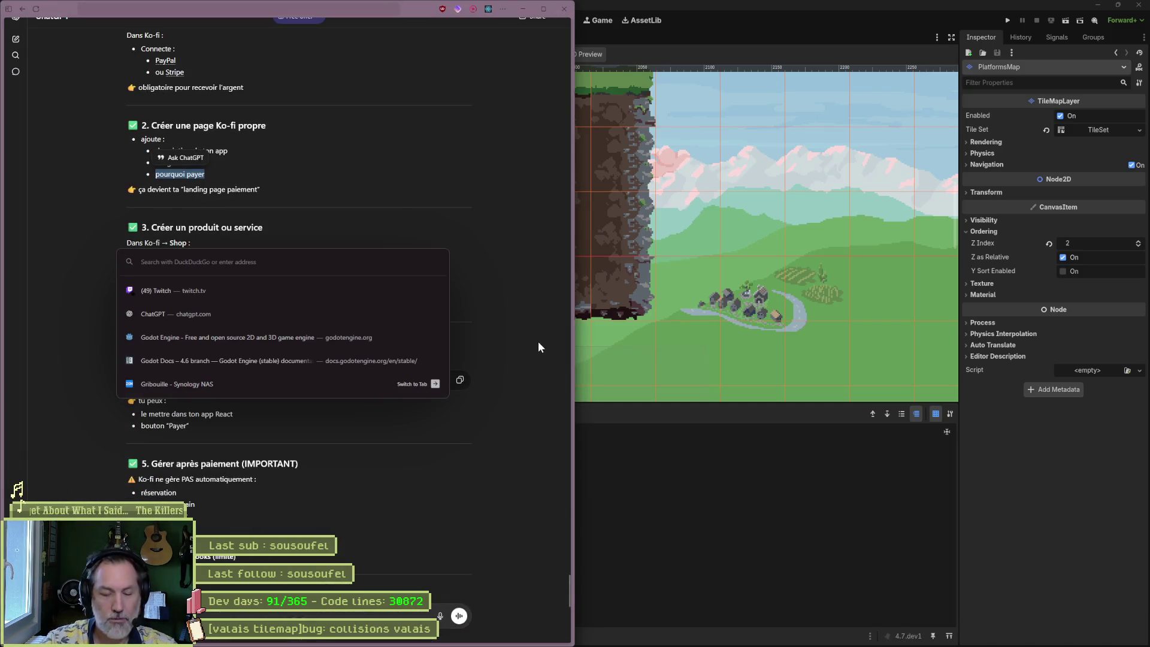
# - Search the web for 'ko-fi' and open the Steam store from the results
pyautogui.write('ko-fi')
pyautogui.press('Return')
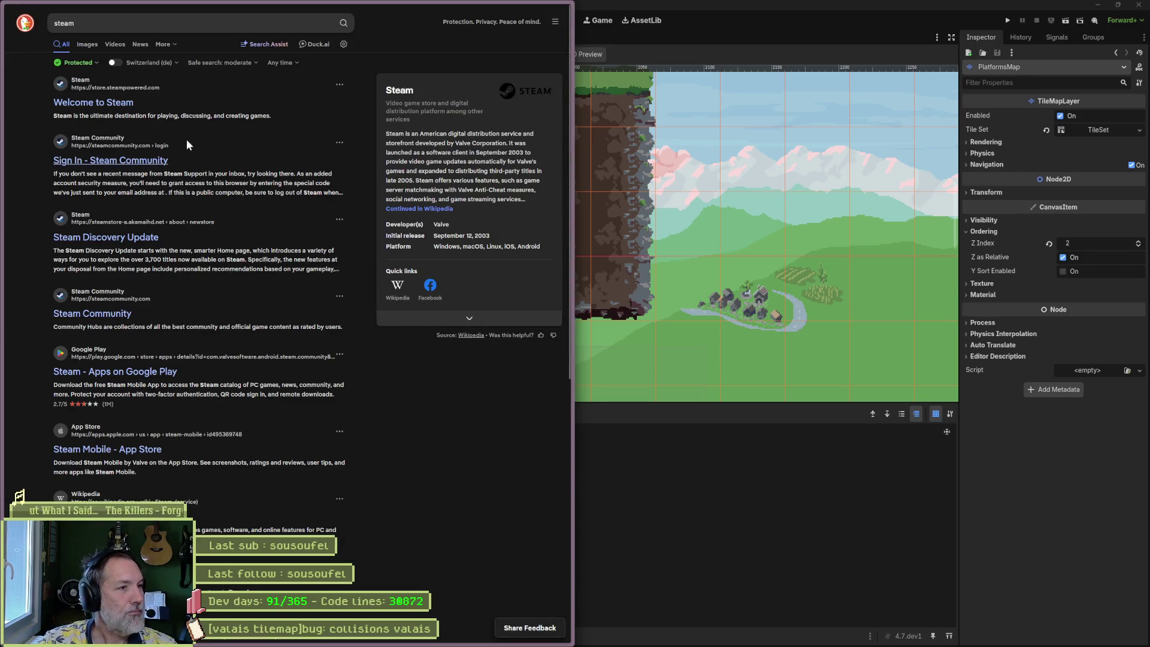
pyautogui.click(93, 102)
# - Search the Steam store for 'void operators', then show the desktop
pyautogui.click(443, 61)
pyautogui.write('vo')
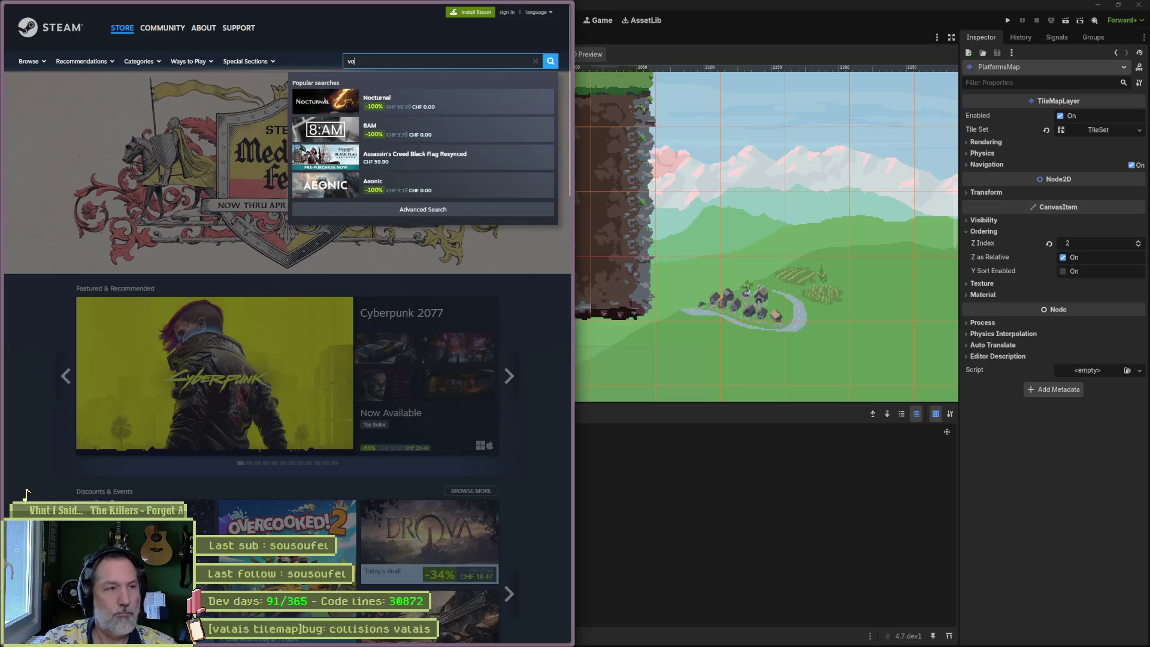
pyautogui.write('id operators')
pyautogui.press('Return')
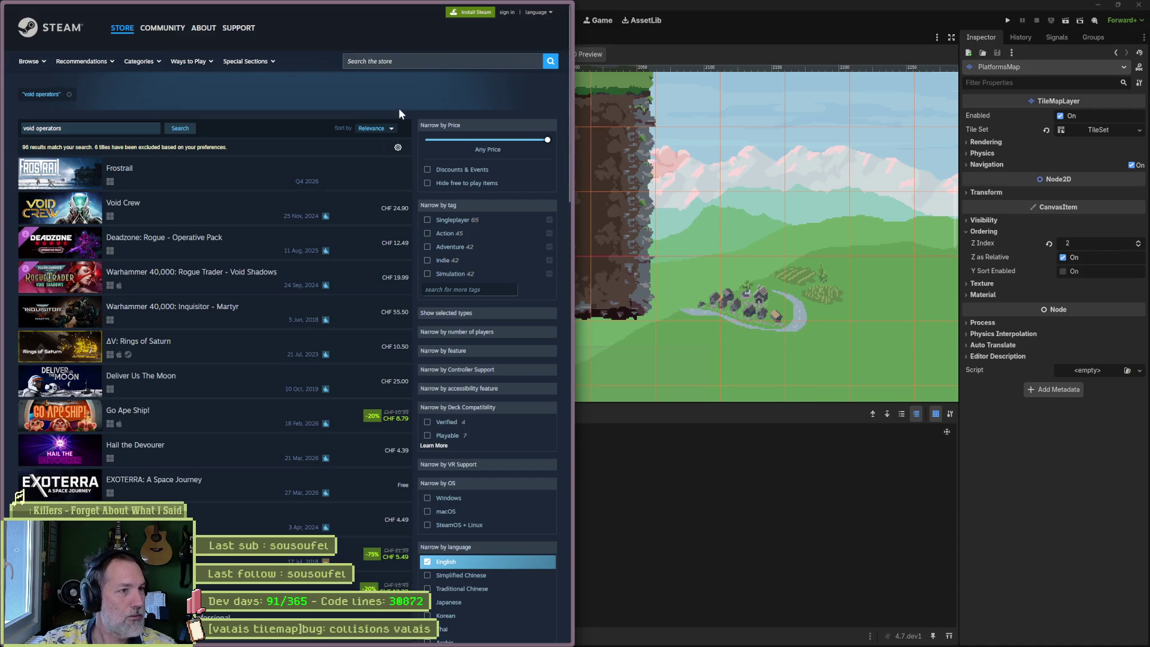
pyautogui.moveTo(133, 221)
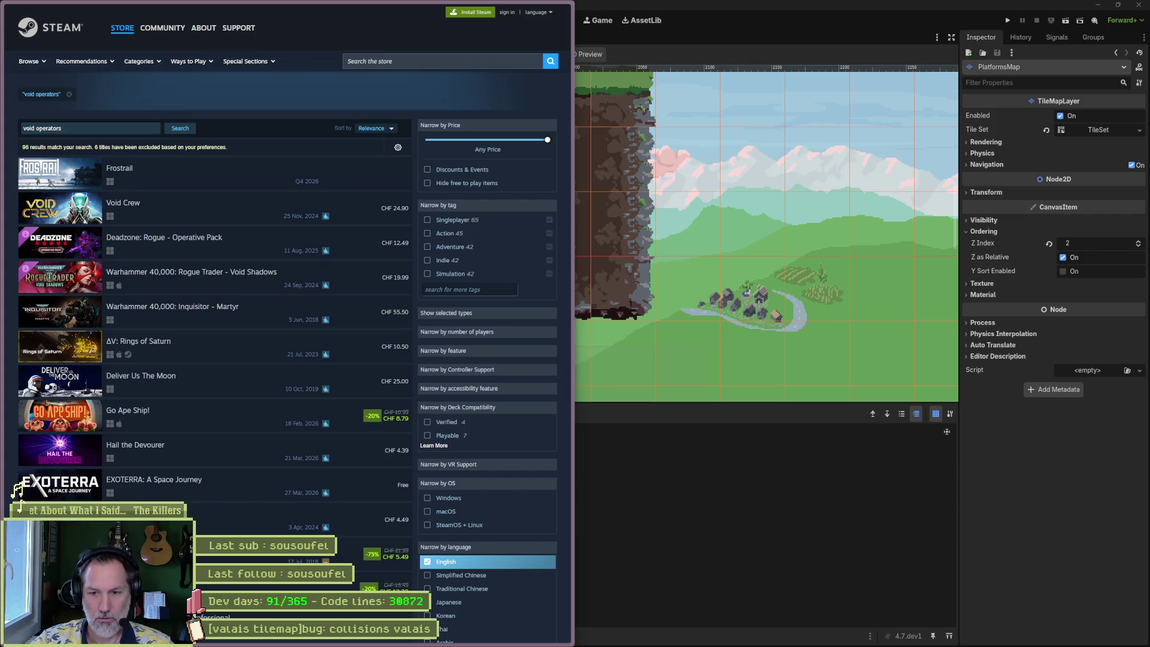
pyautogui.press('super+d')
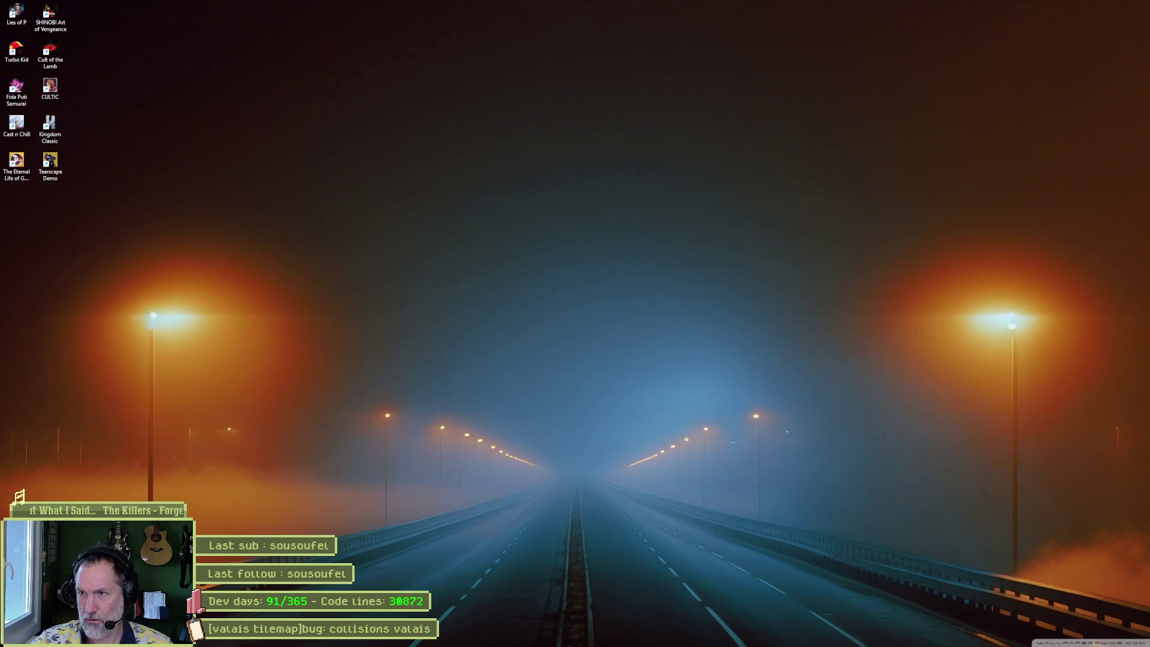
pyautogui.press('super+d')
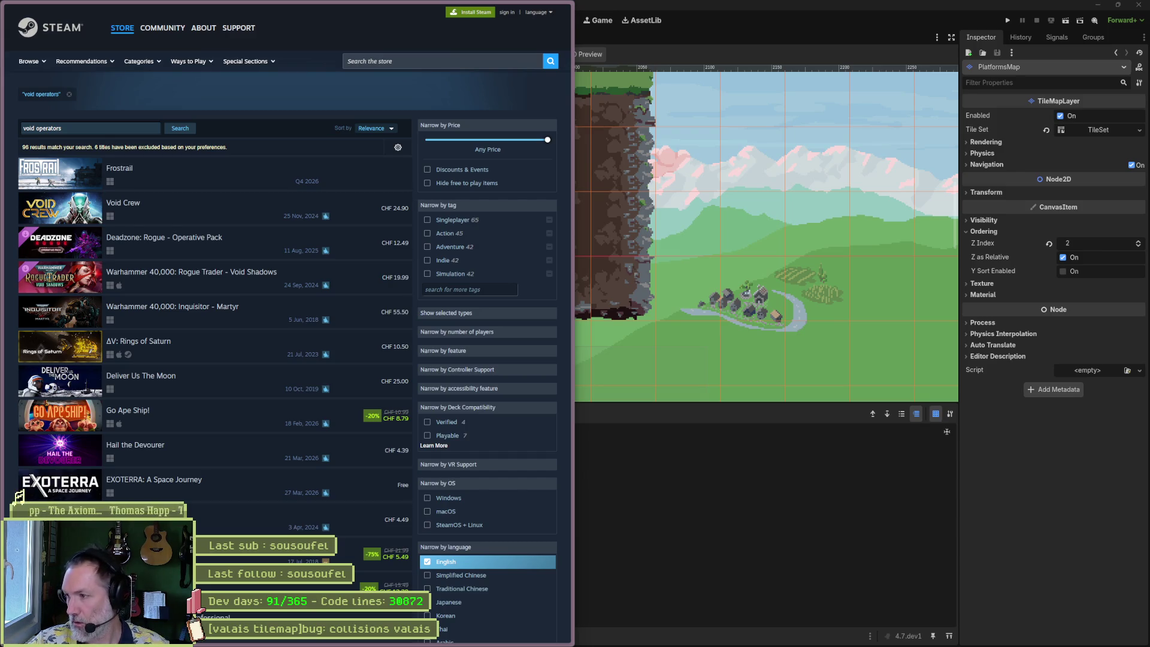
pyautogui.moveTo(712, 44); pyautogui.dragTo(885, 44)
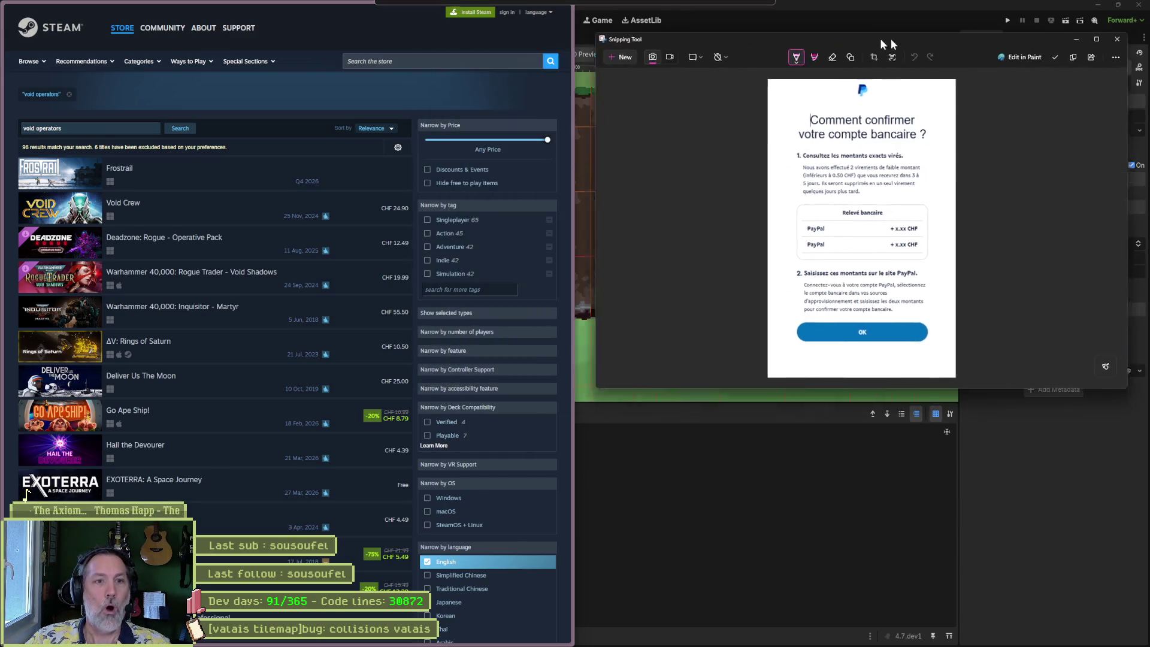
# - Close the Snipping Tool capture of the PayPal bank-confirmation instructions
pyautogui.hotkey('alt', 'F4')
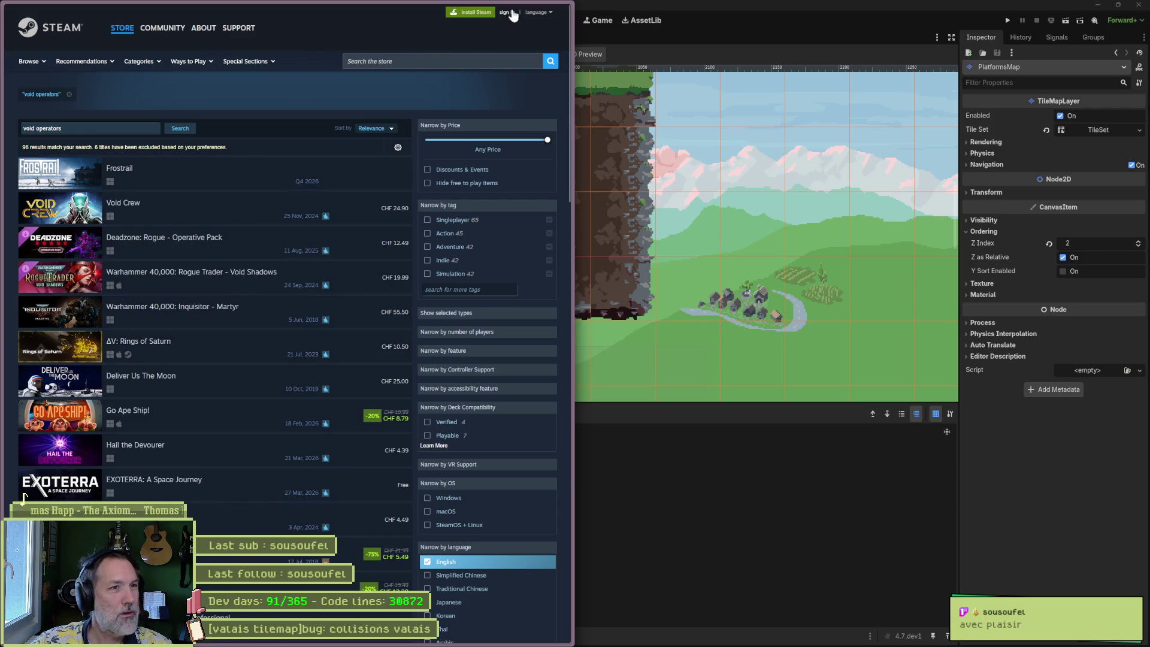
# - Return to the Godot editor and zoom the level view onto the rock columns near the player
pyautogui.hotkey('ctrl', 'w')
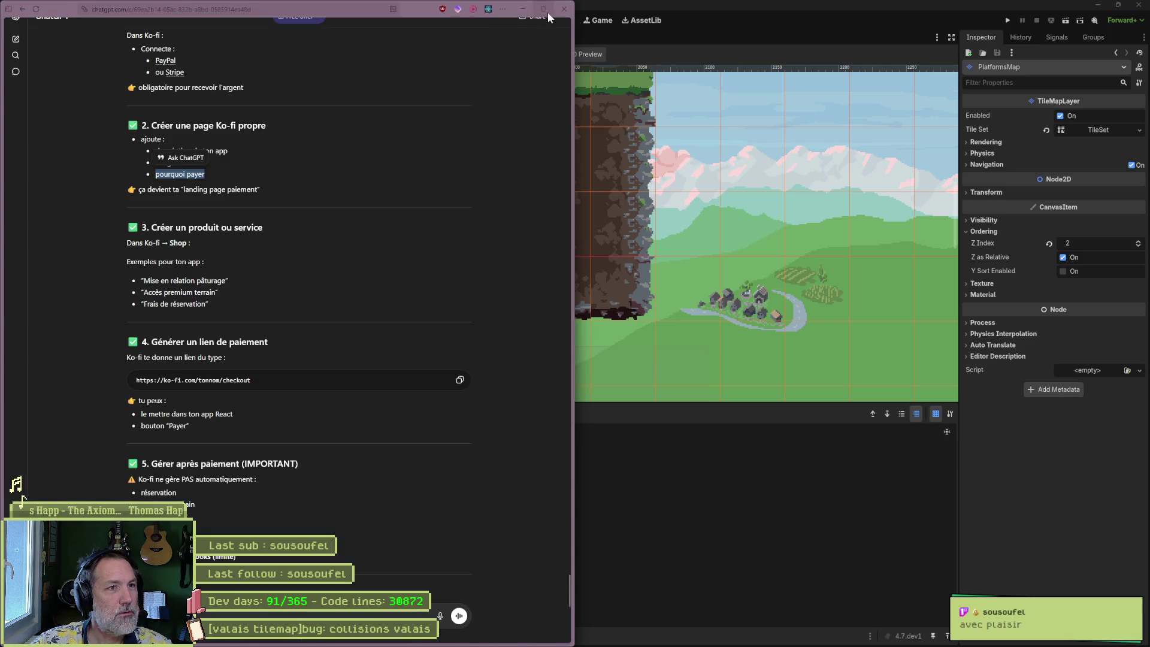
pyautogui.click(523, 9)
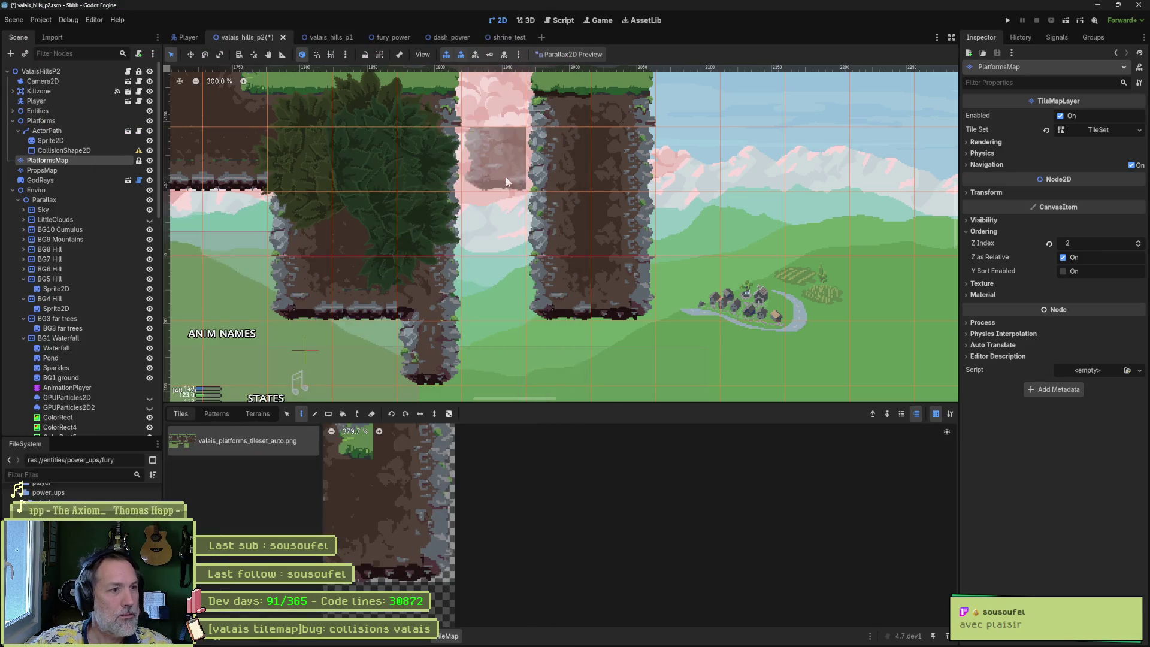
pyautogui.scroll(-2, 462, 207)
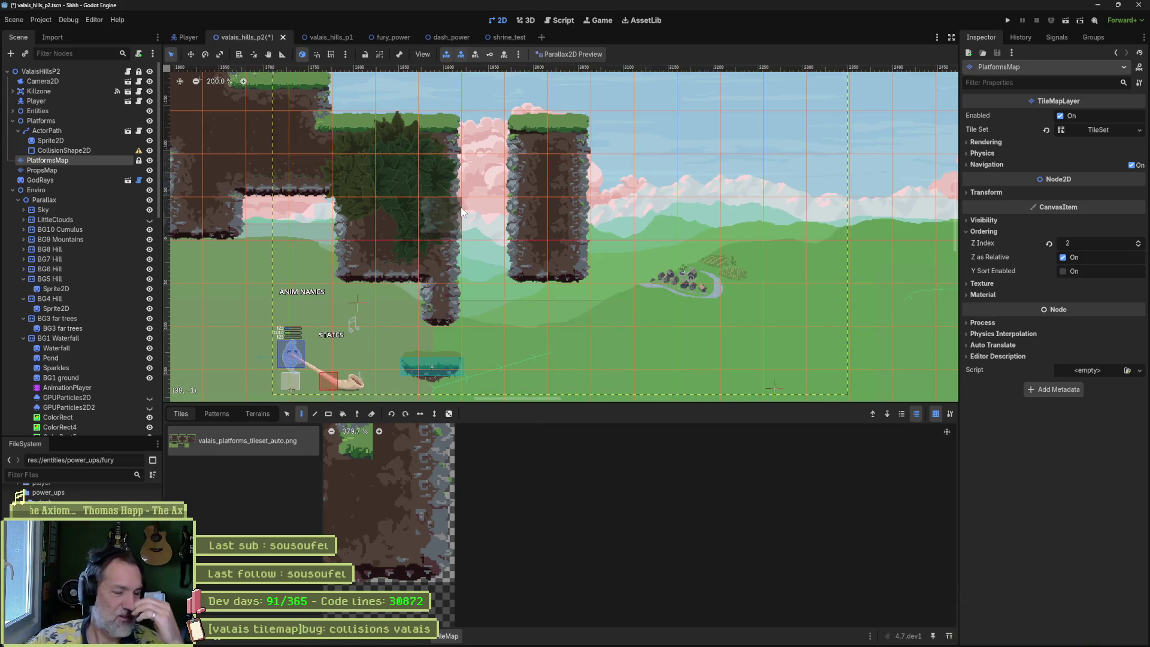
pyautogui.moveTo(408, 170)
pyautogui.mouseDown()
pyautogui.moveTo(593, 275)
pyautogui.moveTo(573, 362)
pyautogui.mouseUp()
pyautogui.moveTo(527, 197)
pyautogui.mouseDown()
pyautogui.moveTo(534, 287)
pyautogui.moveTo(616, 300)
pyautogui.moveTo(530, 212)
pyautogui.moveTo(531, 255)
pyautogui.moveTo(633, 283)
pyautogui.mouseUp()
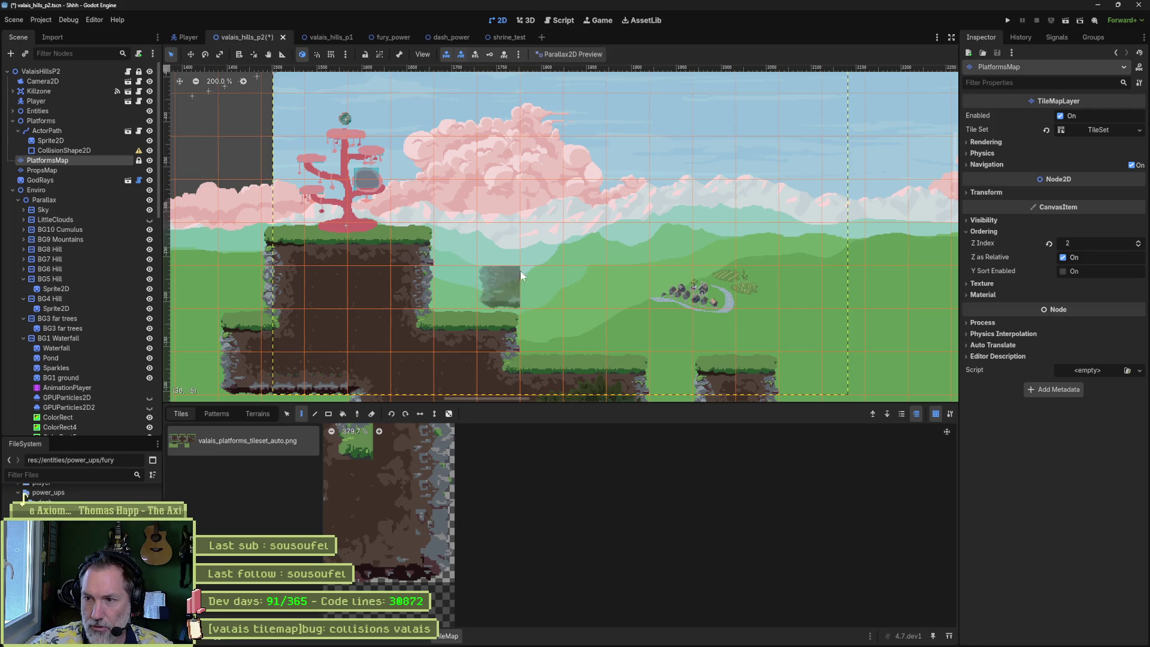
pyautogui.scroll(-5, 615, 272)
pyautogui.hscroll(3, 616, 272)
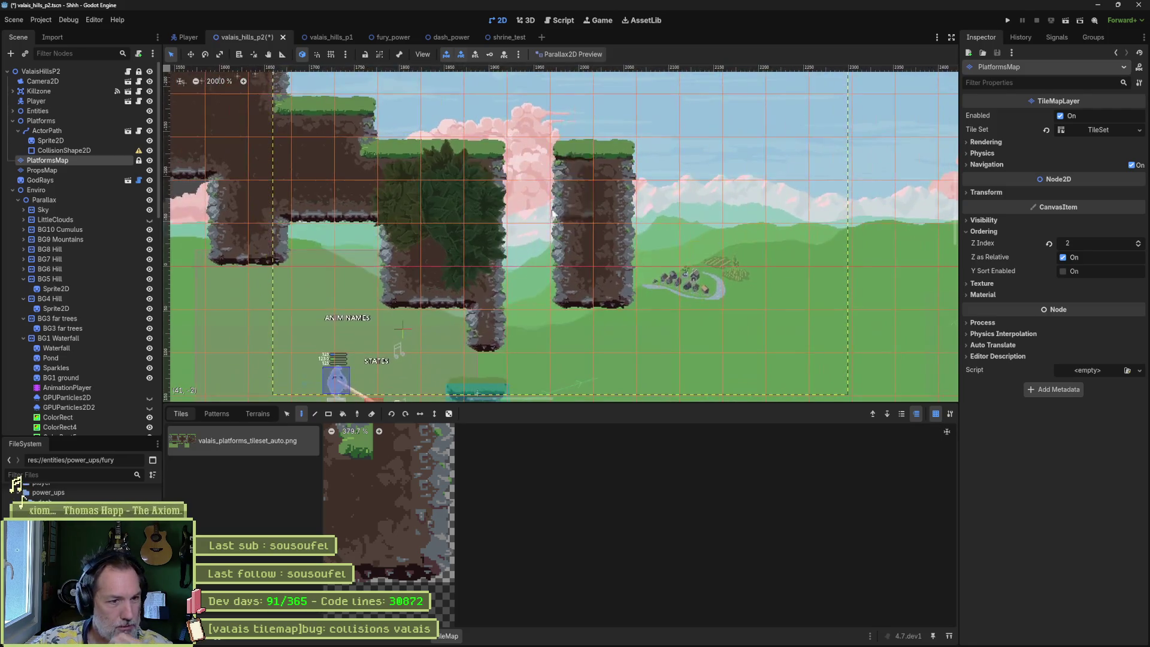
pyautogui.scroll(2, 559, 302)
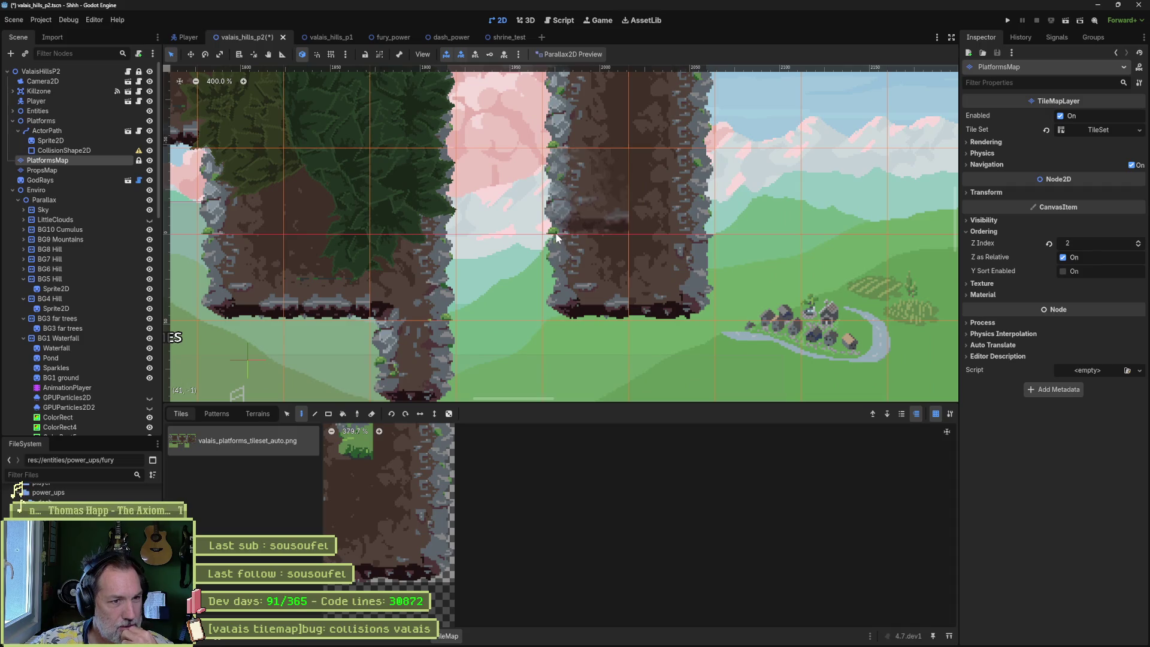
# - Select the rocky cliff-edge tile at atlas (8, 1) with the Selection tool for collision editing
pyautogui.click(393, 445)
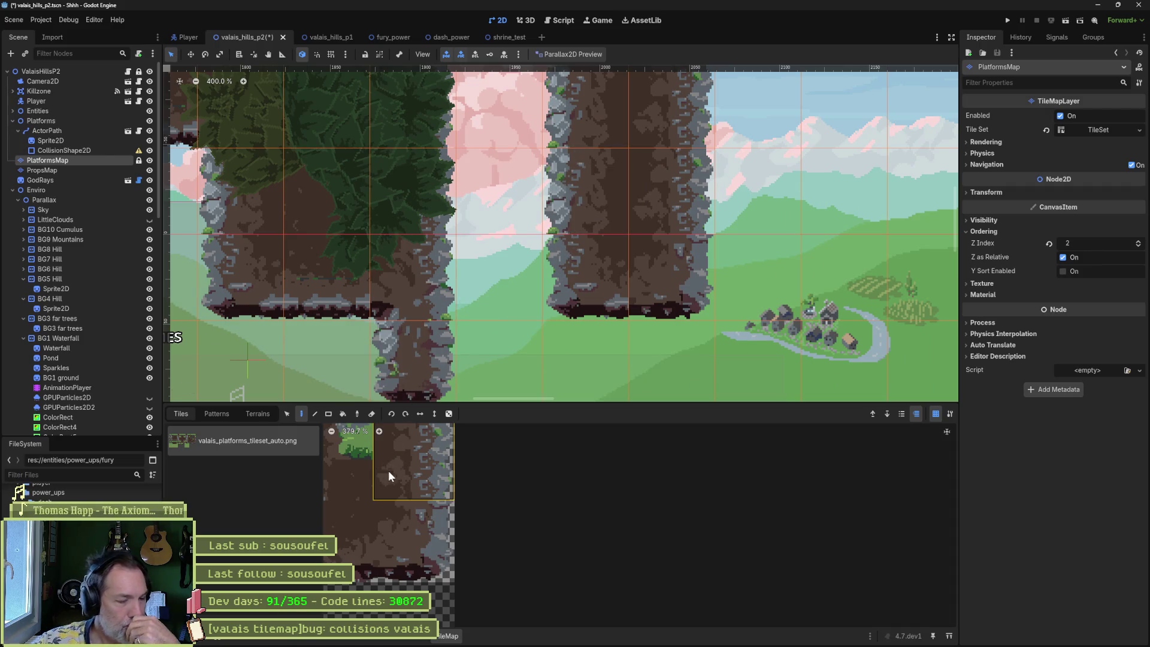
pyautogui.hscroll(-5, 388, 476)
pyautogui.scroll(1, 575, 527)
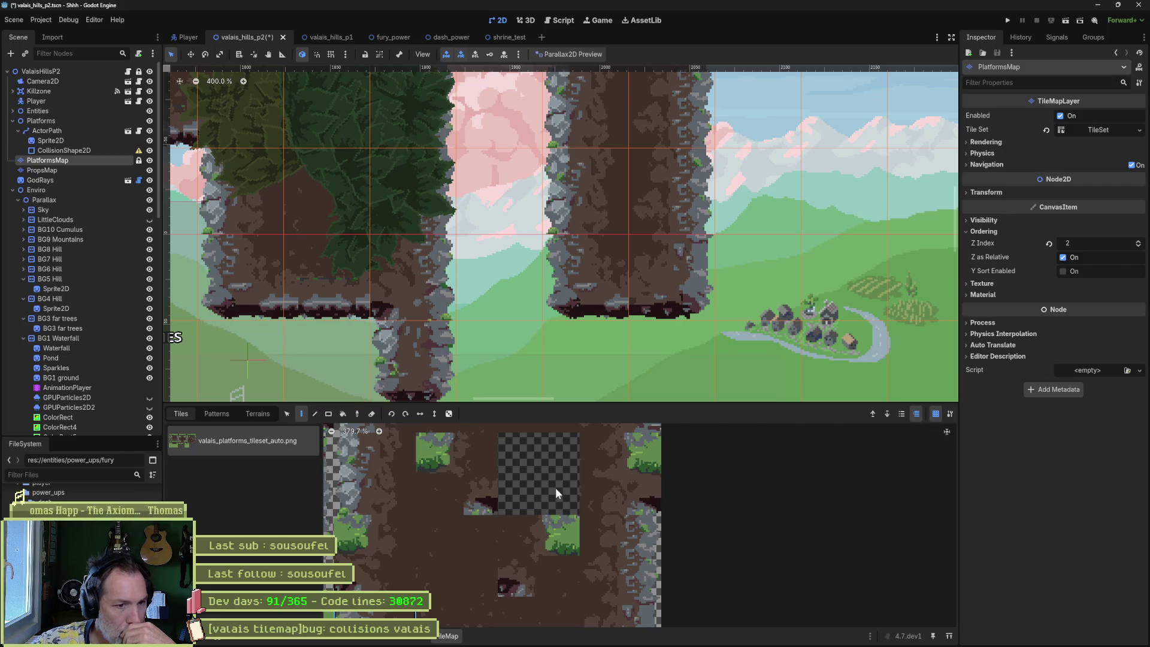
pyautogui.click(293, 415)
pyautogui.hscroll(-5, 455, 484)
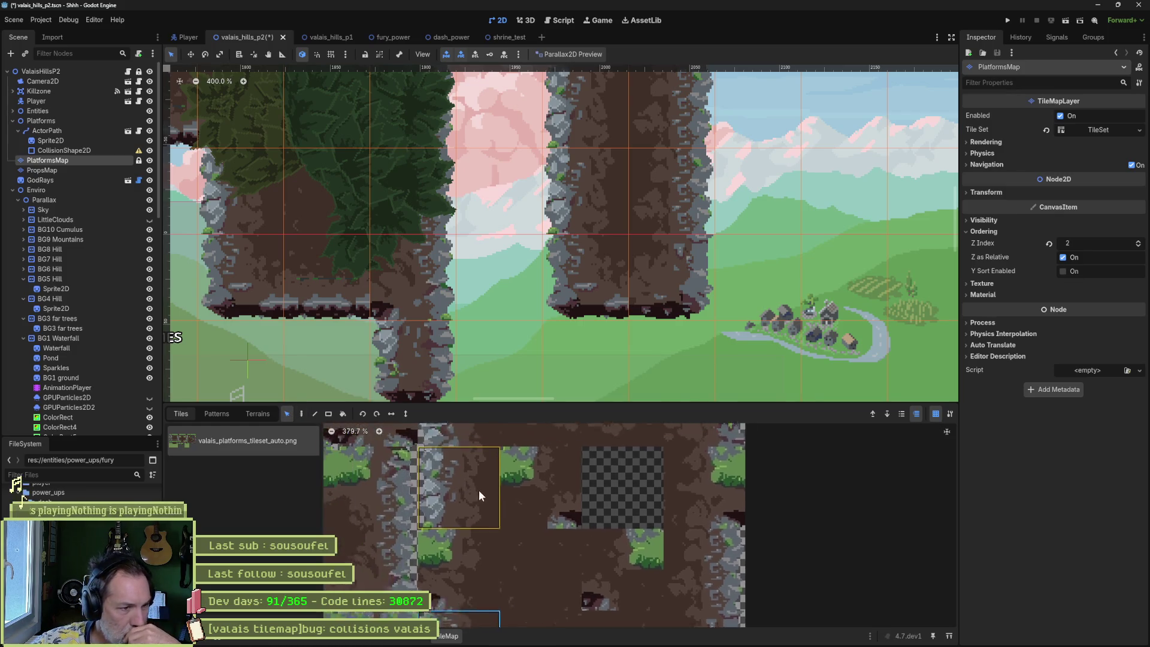
pyautogui.scroll(2, 527, 527)
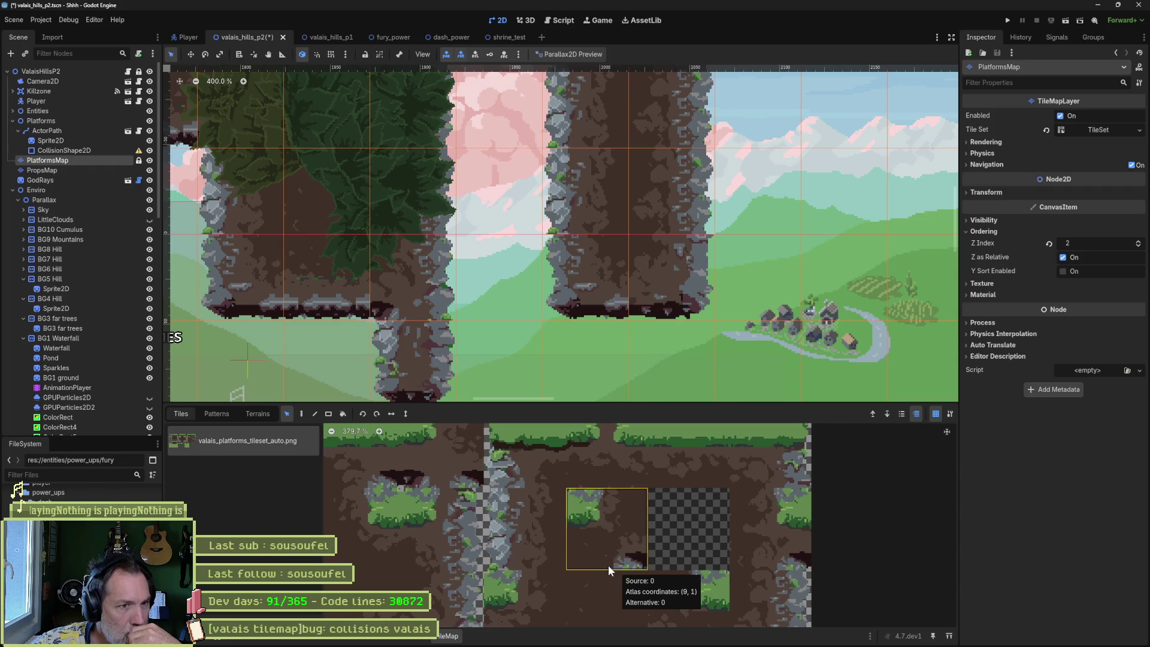
pyautogui.click(519, 555)
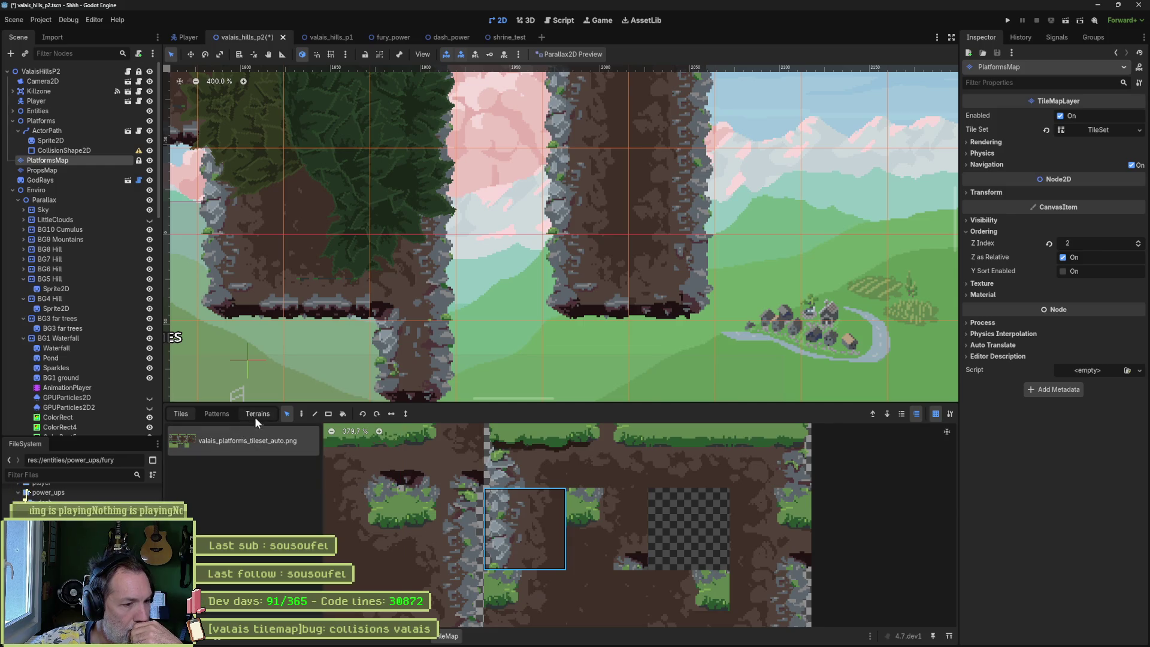
pyautogui.click(386, 639)
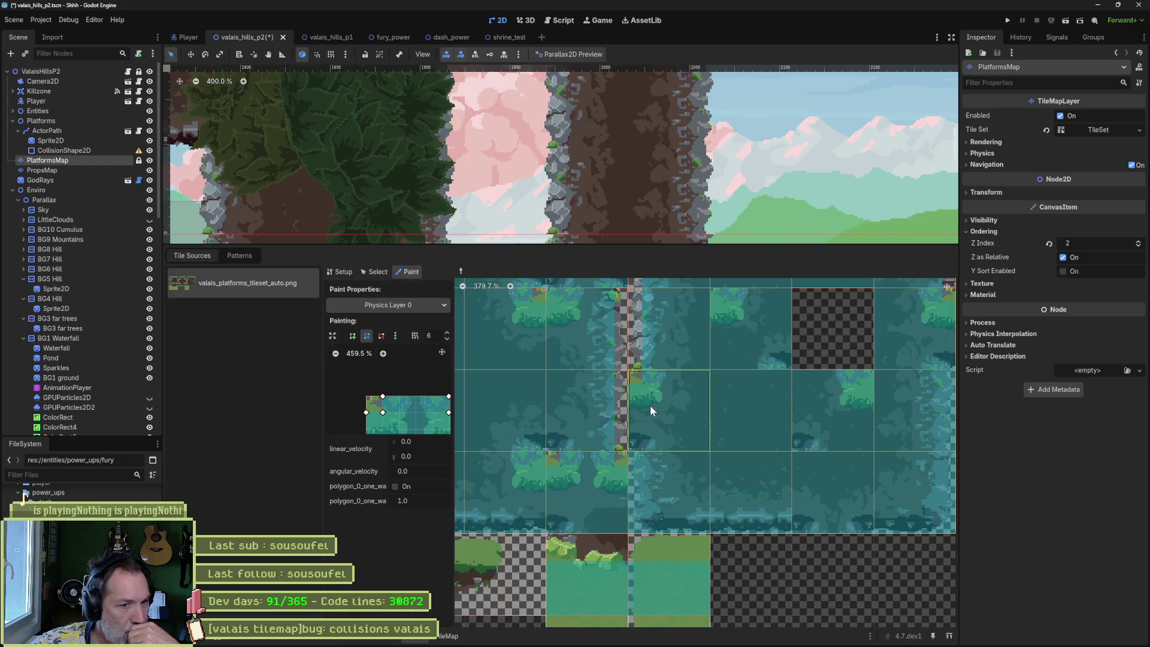
# - Trim the Physics Layer 0 polygon to a slanted right edge and paint it onto the right-edge tile
pyautogui.scroll(5, 665, 420)
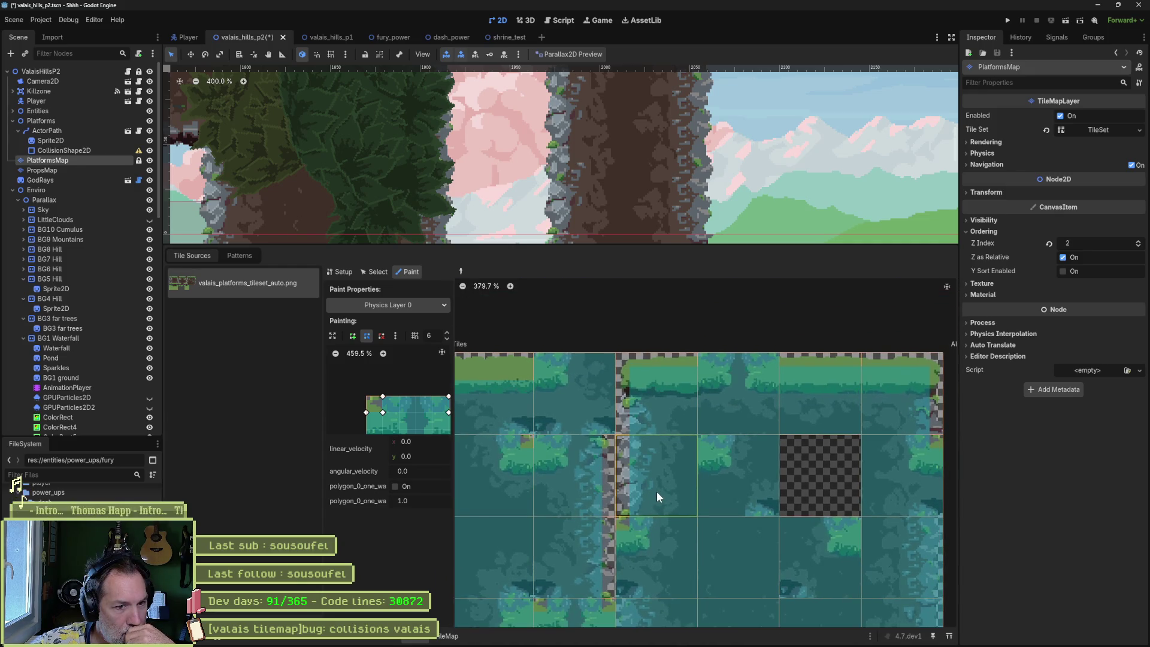
pyautogui.moveTo(657, 491)
pyautogui.mouseDown()
pyautogui.moveTo(483, 473)
pyautogui.moveTo(501, 427)
pyautogui.moveTo(635, 437)
pyautogui.moveTo(625, 464)
pyautogui.mouseUp()
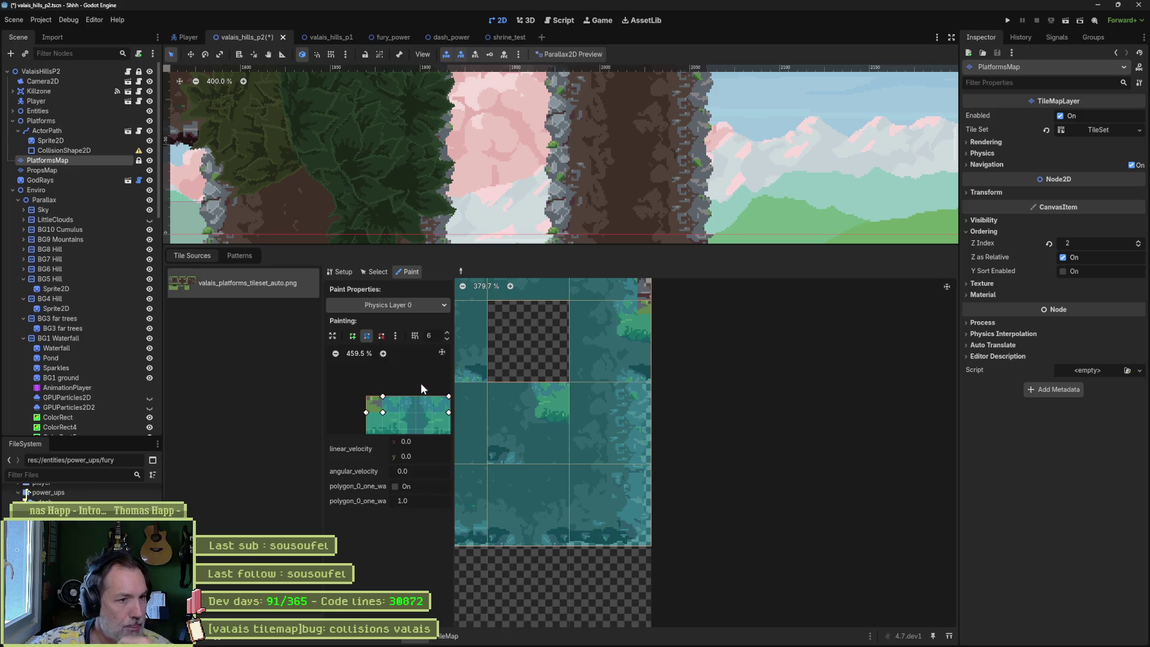
pyautogui.moveTo(421, 383)
pyautogui.mouseDown()
pyautogui.moveTo(396, 398)
pyautogui.moveTo(360, 380)
pyautogui.mouseUp()
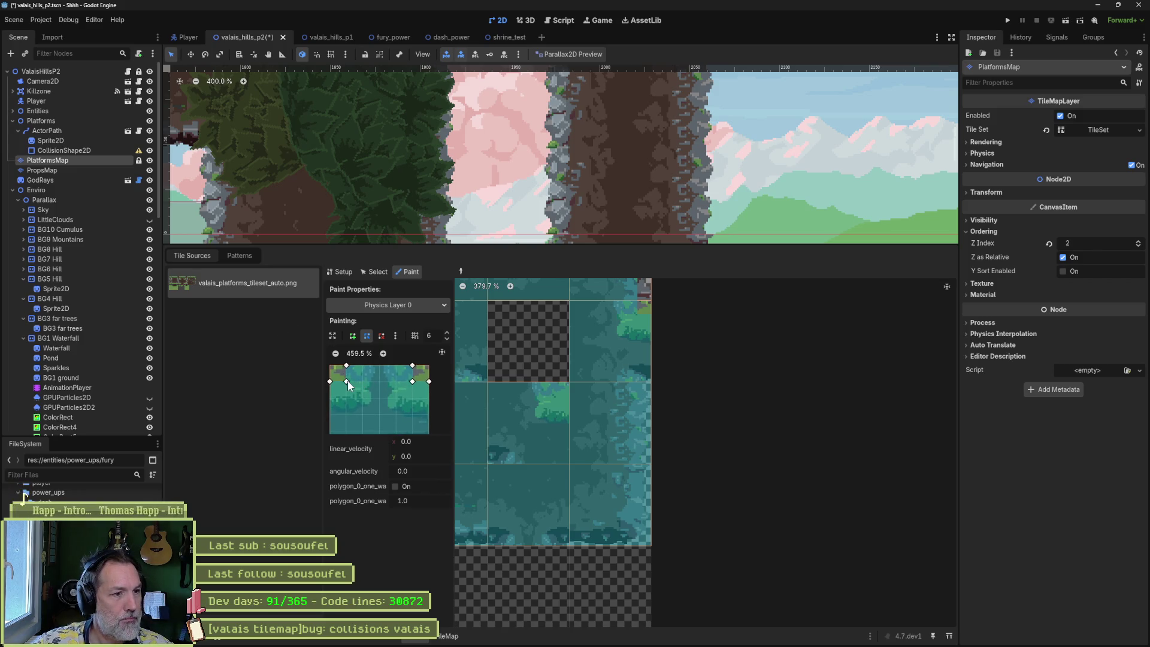
pyautogui.rightClick(348, 380)
pyautogui.rightClick(346, 381)
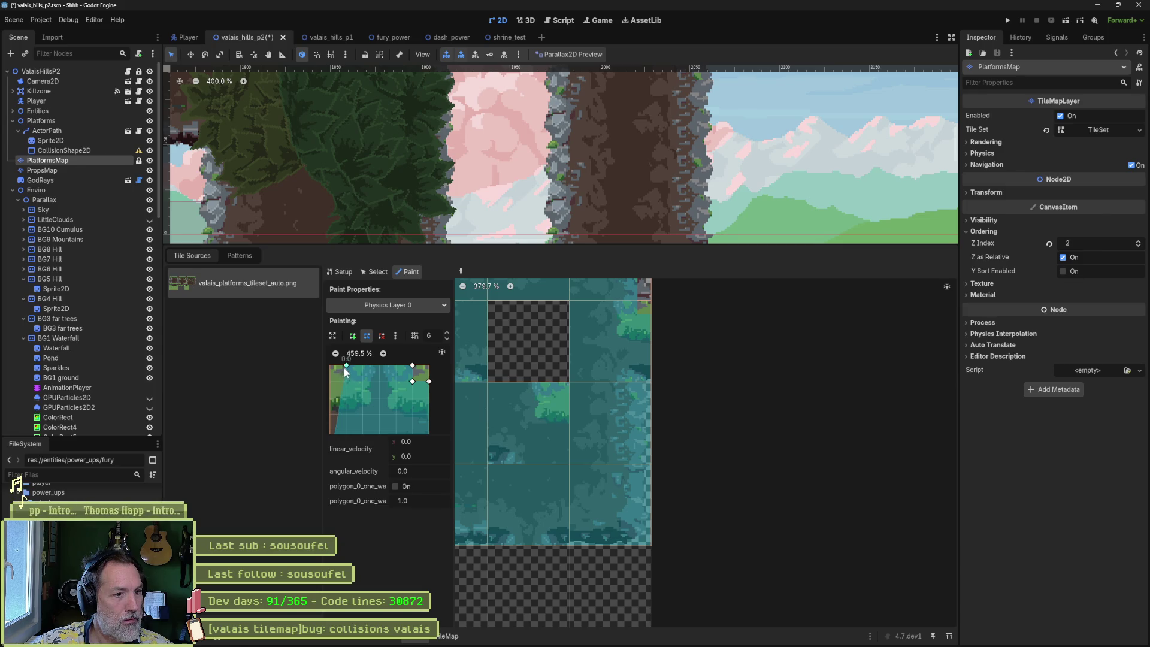
pyautogui.moveTo(346, 365); pyautogui.dragTo(330, 365)
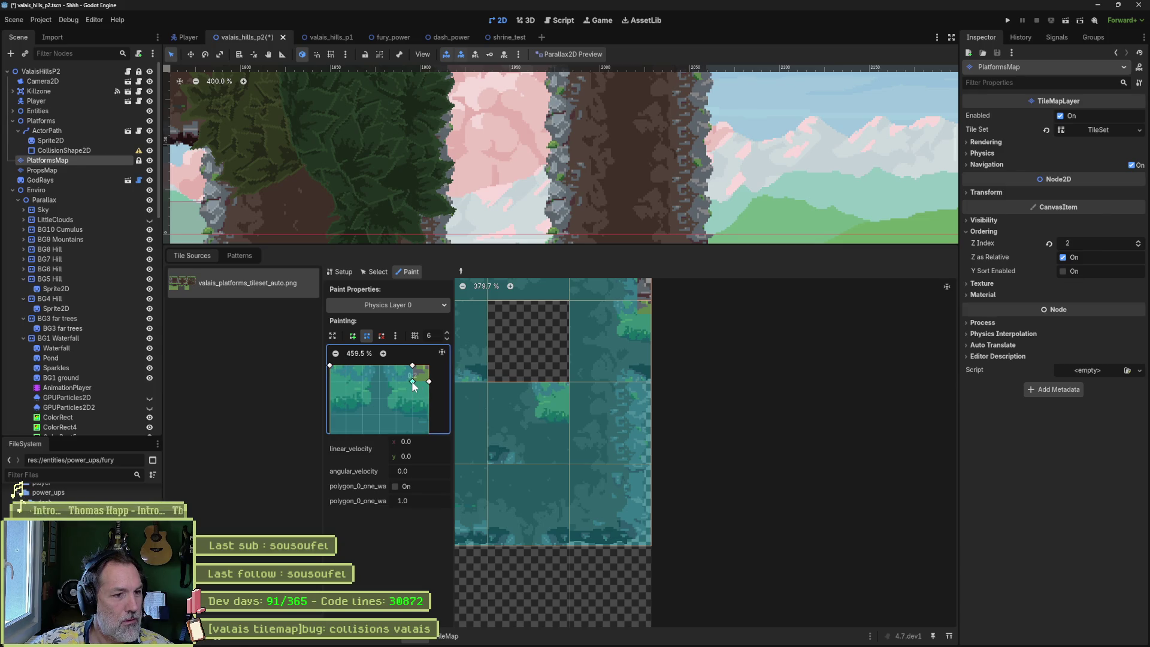
pyautogui.scroll(-2, 410, 396)
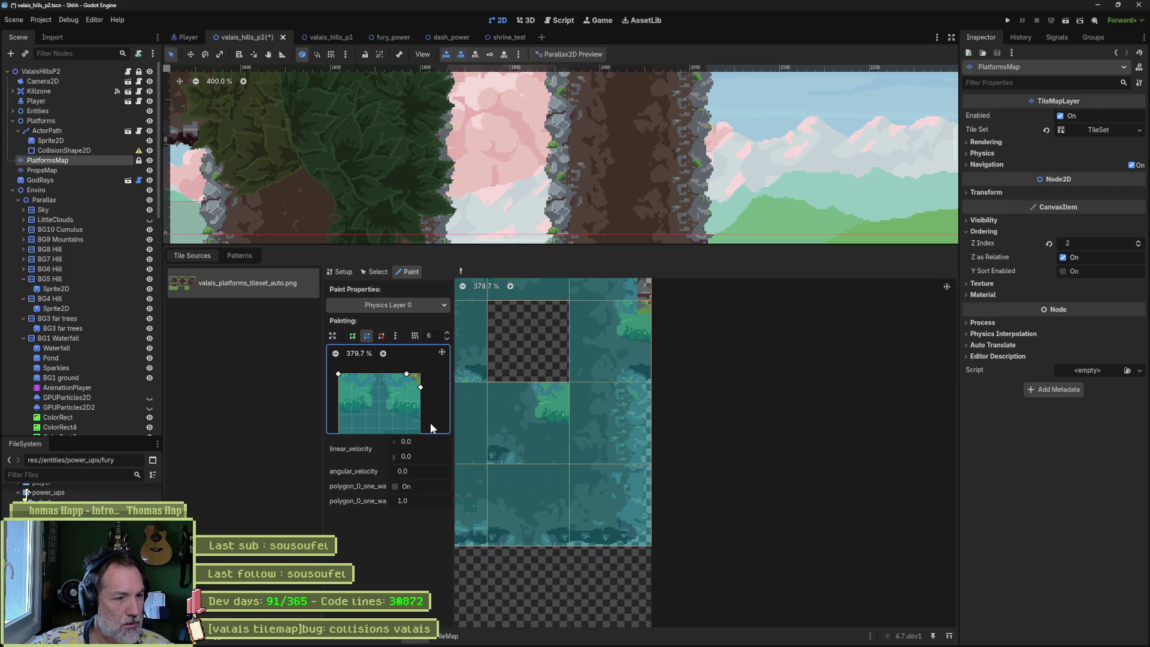
pyautogui.scroll(-2, 431, 427)
pyautogui.moveTo(418, 354); pyautogui.dragTo(405, 419)
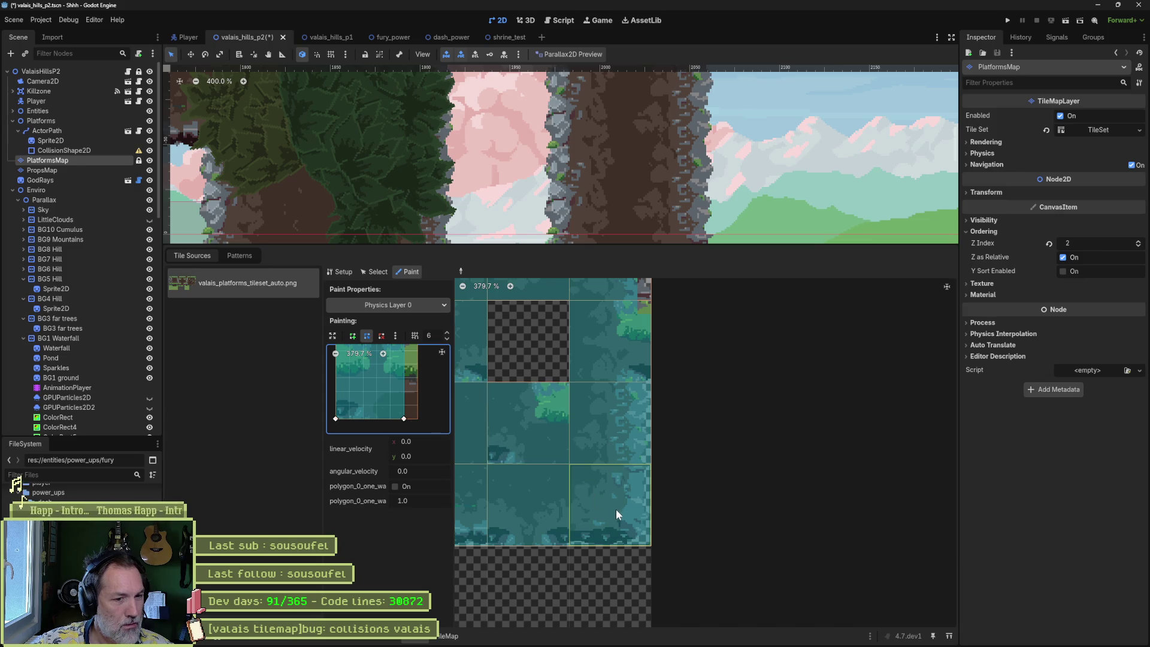
pyautogui.click(614, 417)
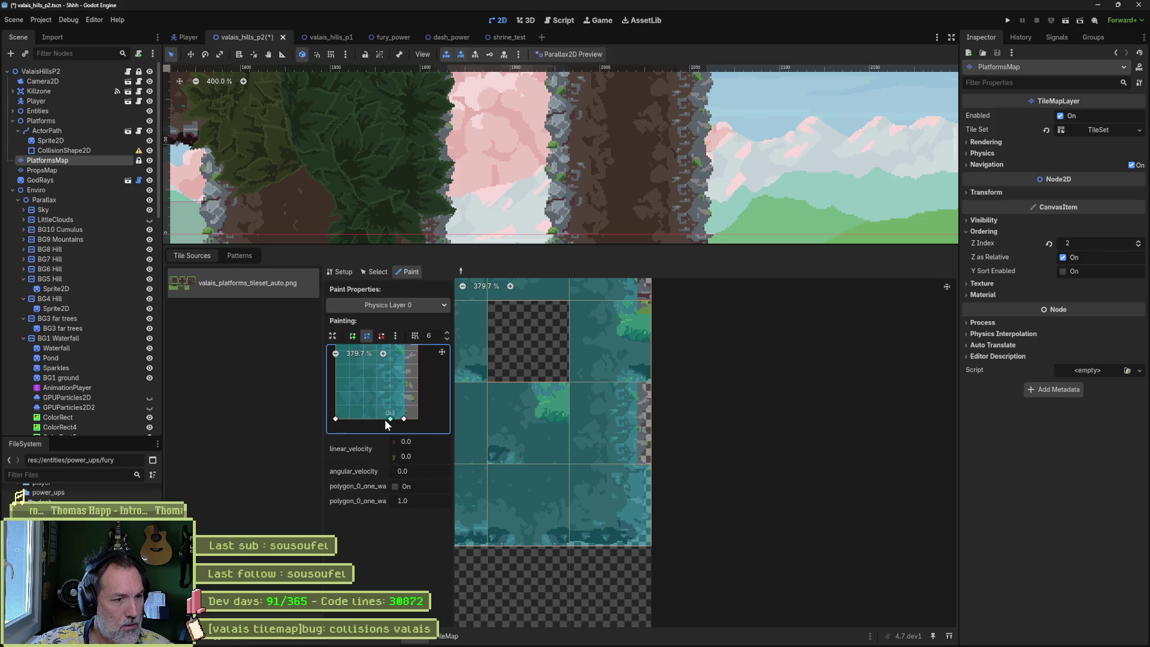
# - Flatten the collision polygon and paint it onto tile (11,3) and the bottom-right tile
pyautogui.click(404, 392)
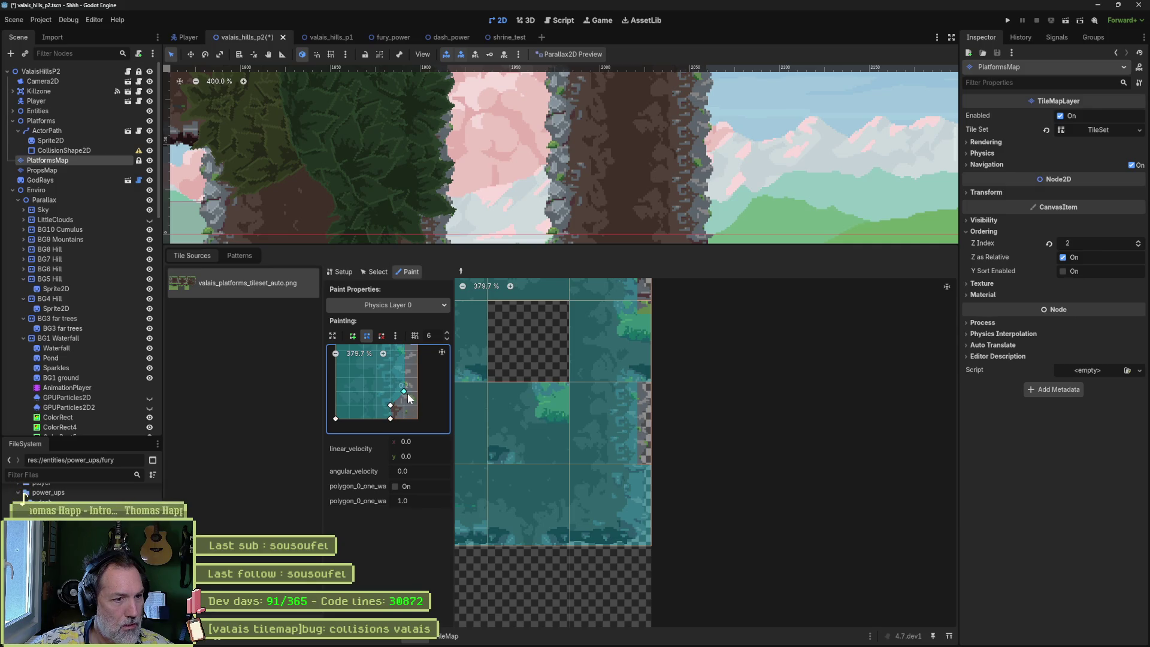
pyautogui.moveTo(408, 395); pyautogui.dragTo(408, 410)
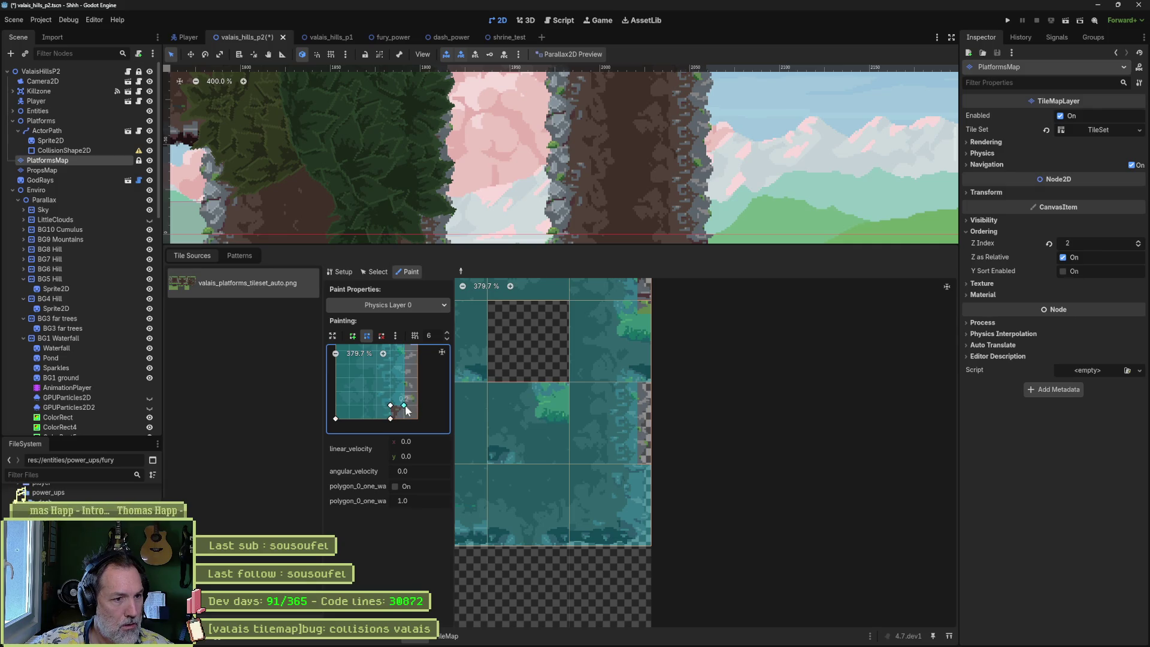
pyautogui.click(618, 509)
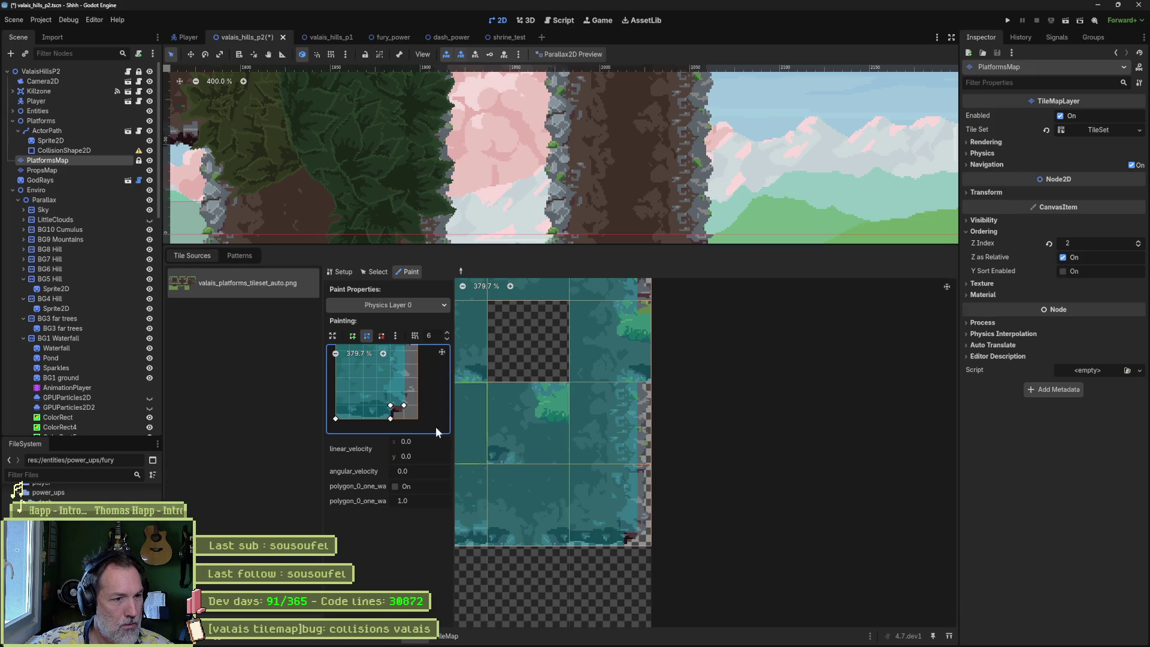
pyautogui.moveTo(391, 419)
pyautogui.mouseDown()
pyautogui.moveTo(336, 419)
pyautogui.moveTo(336, 405)
pyautogui.mouseUp()
pyautogui.click(597, 512)
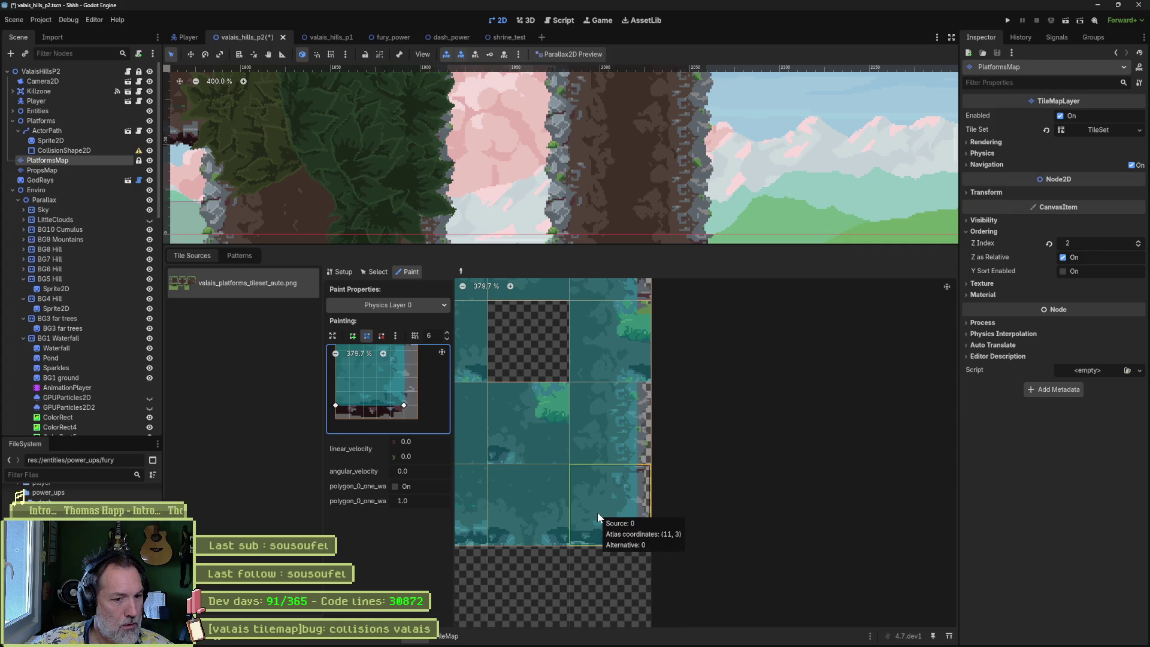
# - Pan across the tile atlas to survey the remaining tiles, including the Base Tiles area
pyautogui.moveTo(531, 476); pyautogui.dragTo(657, 475)
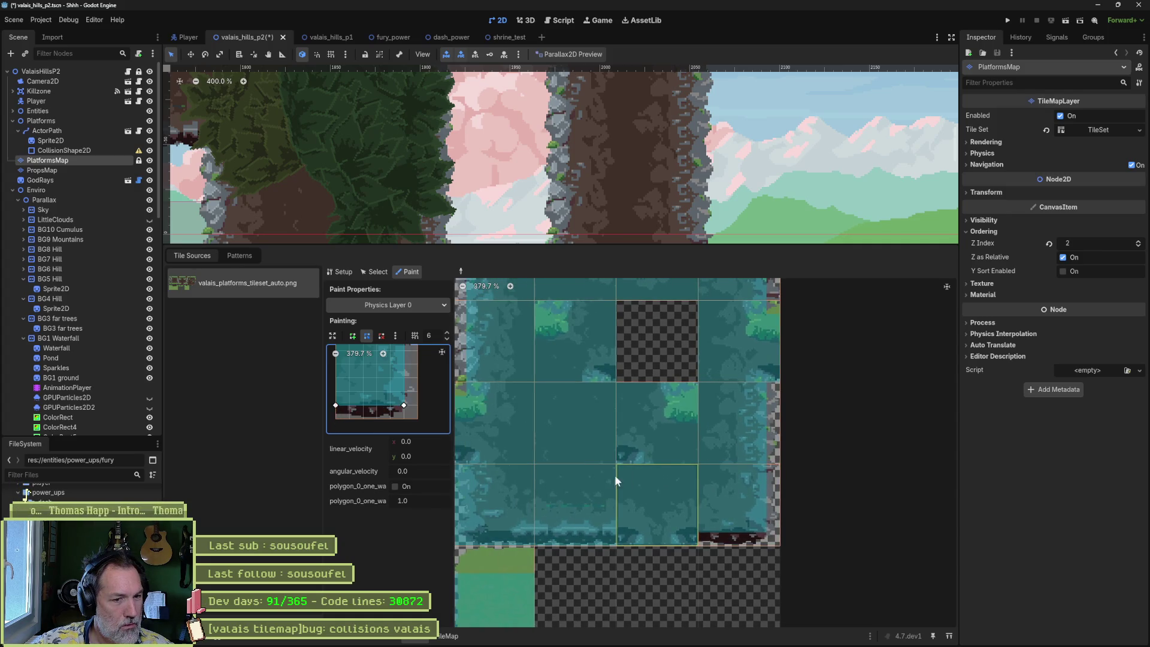
pyautogui.scroll(3, 656, 424)
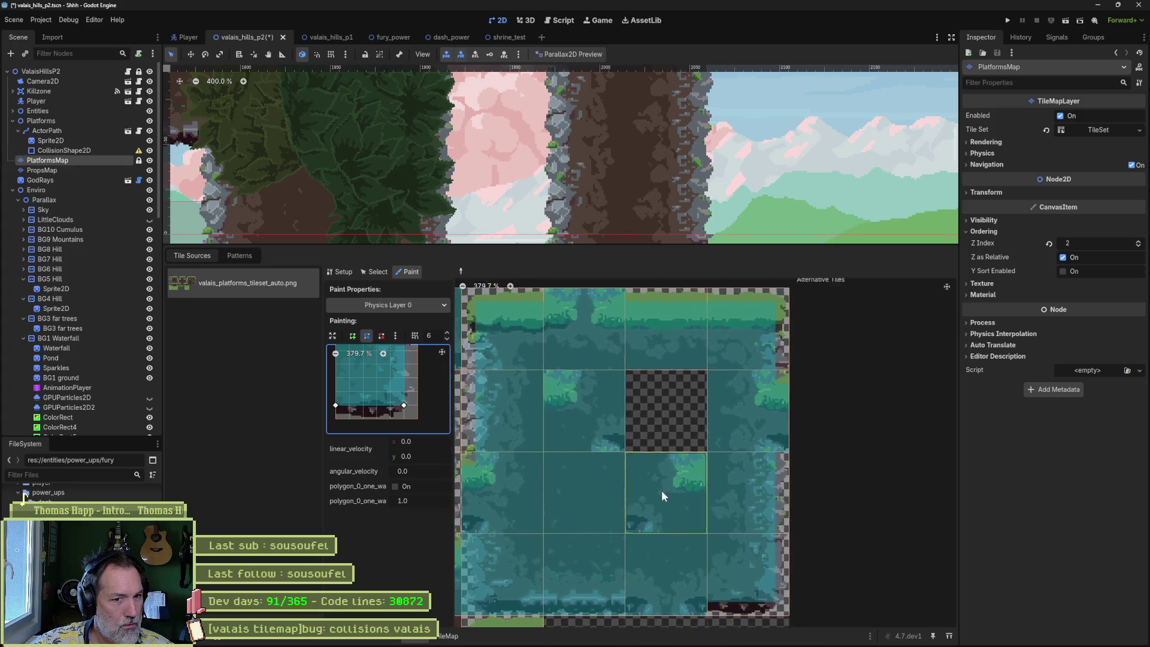
pyautogui.scroll(2, 628, 446)
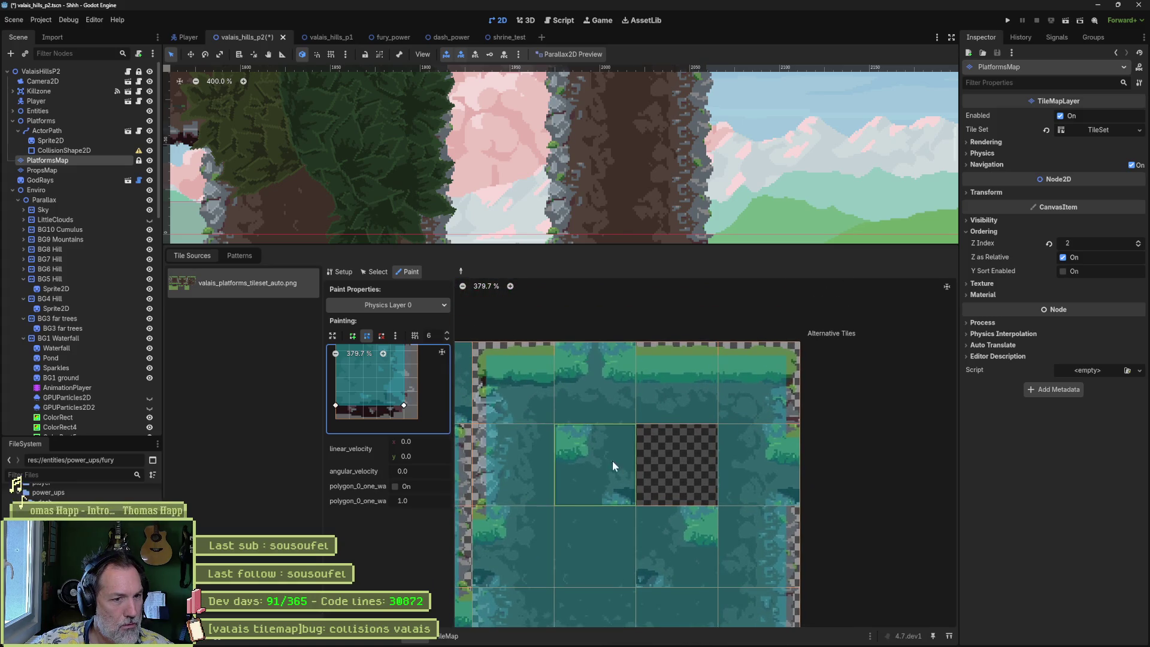
pyautogui.hscroll(-2, 629, 454)
pyautogui.moveTo(629, 457); pyautogui.dragTo(714, 468)
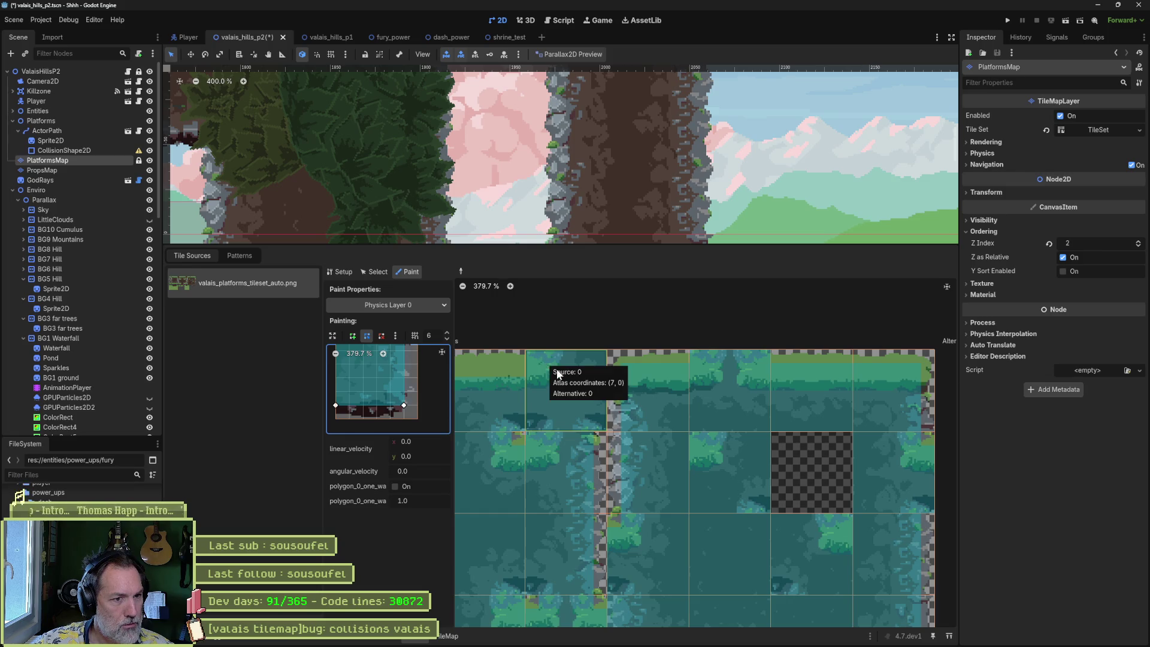
pyautogui.moveTo(542, 360); pyautogui.dragTo(530, 416)
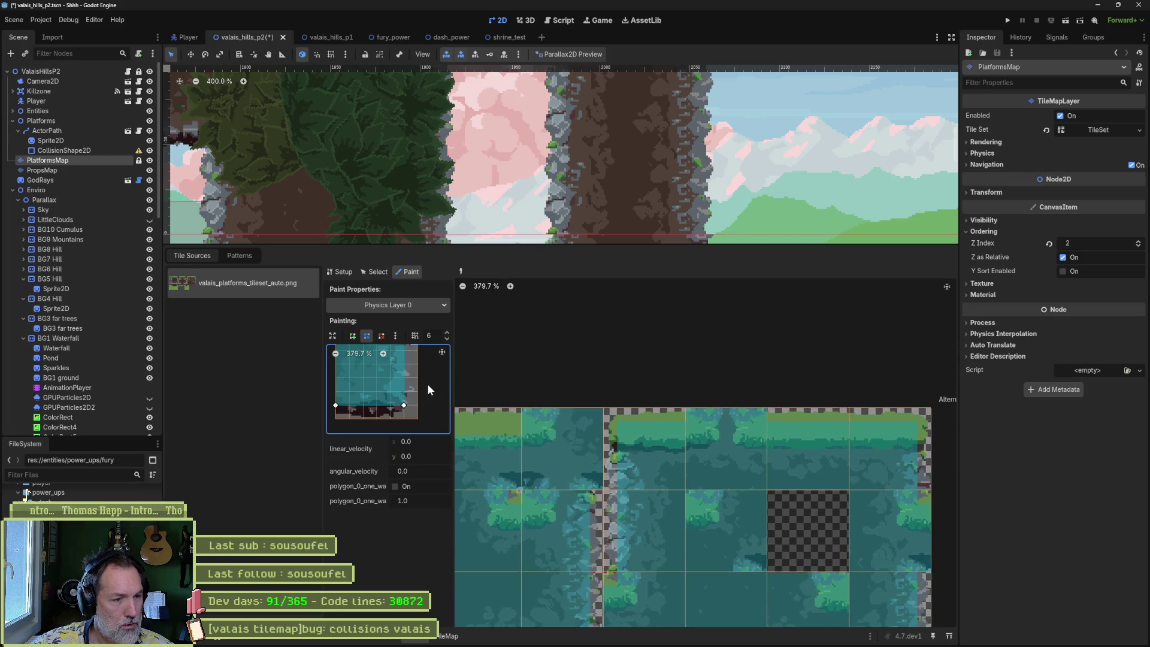
pyautogui.moveTo(601, 507); pyautogui.dragTo(642, 421)
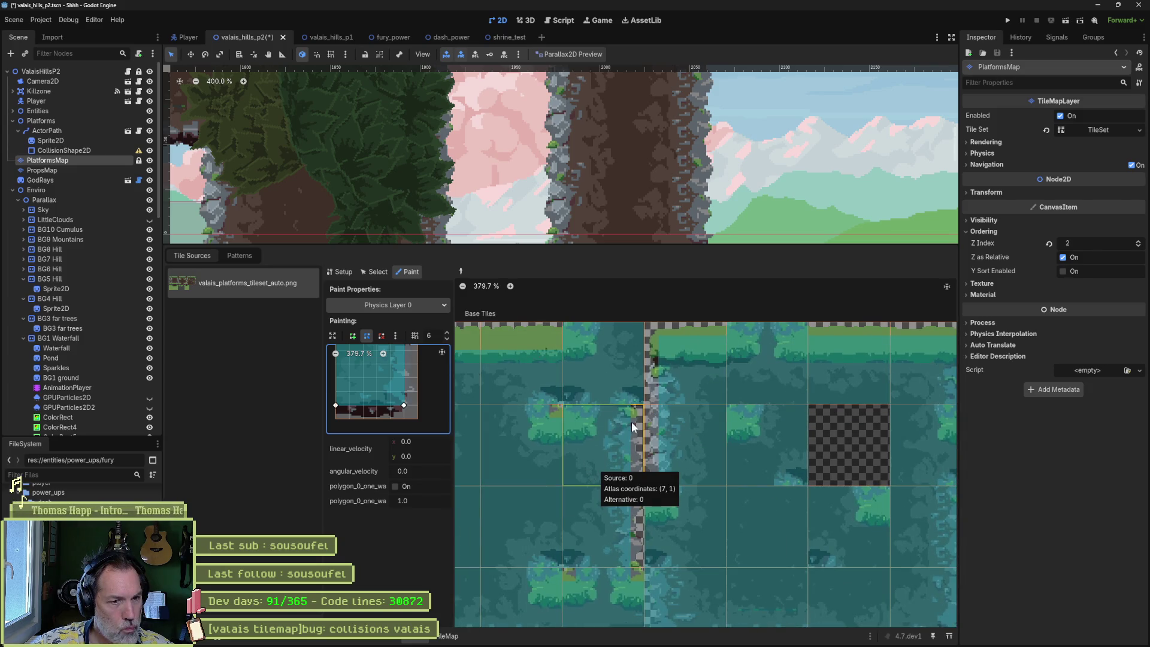
pyautogui.moveTo(618, 432)
pyautogui.mouseDown()
pyautogui.moveTo(751, 400)
pyautogui.moveTo(607, 393)
pyautogui.moveTo(723, 420)
pyautogui.moveTo(689, 416)
pyautogui.mouseUp()
pyautogui.scroll(1, 638, 430)
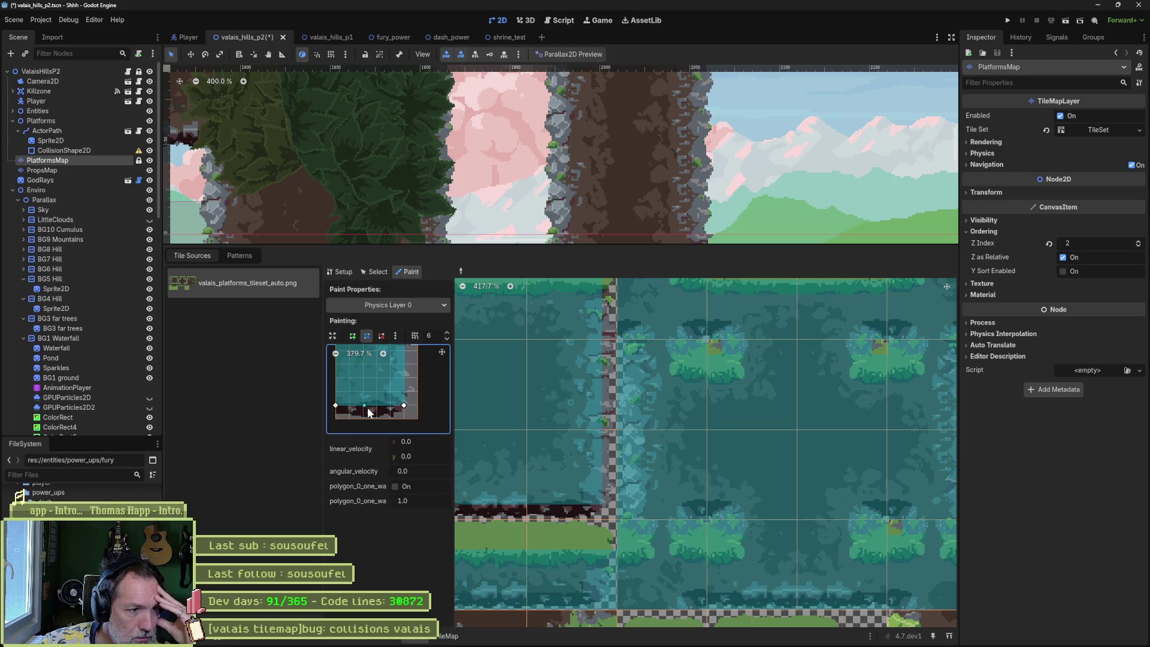
# - Reshape the platform tile's collision polygon so its corners line up with the tile edges
pyautogui.moveTo(404, 405); pyautogui.dragTo(418, 419)
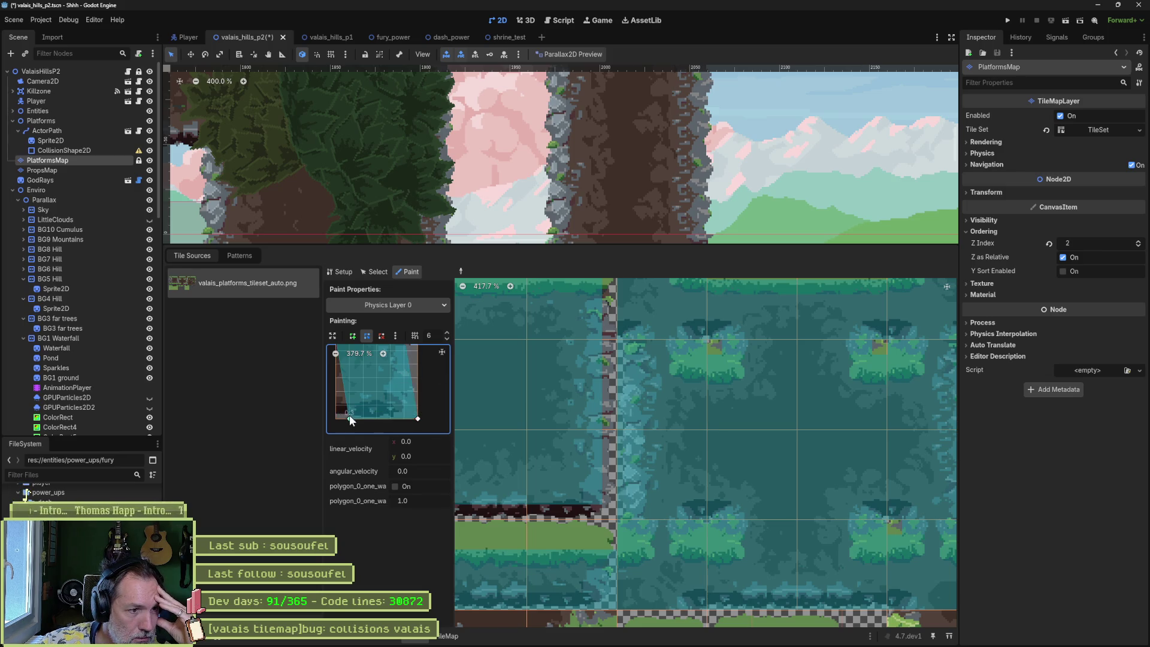
pyautogui.scroll(3, 400, 381)
pyautogui.moveTo(420, 393); pyautogui.dragTo(432, 393)
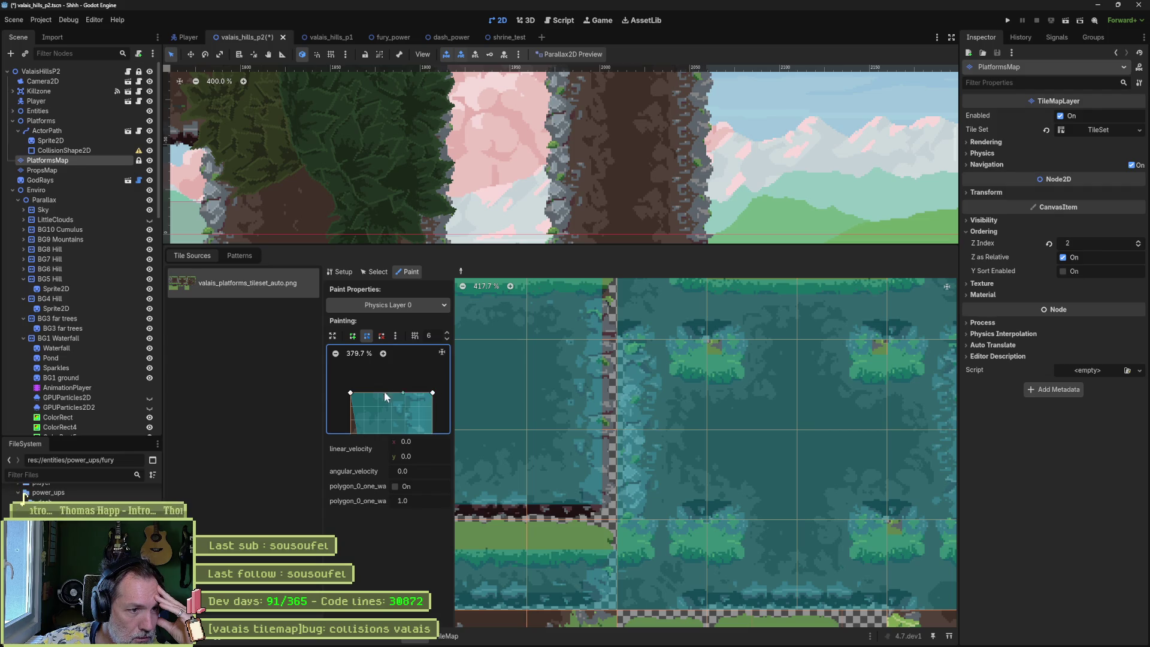
pyautogui.moveTo(352, 393); pyautogui.dragTo(364, 392)
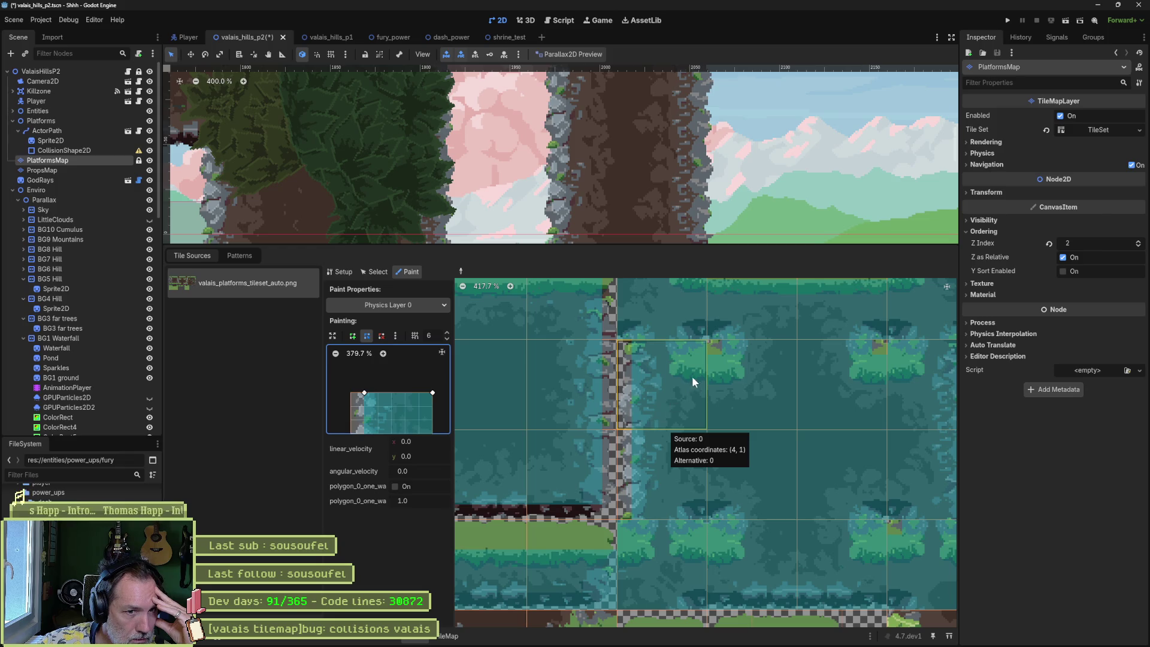
# - Give atlas tile (8, 3) a rectangular Physics Layer 0 collision shape
pyautogui.hscroll(-5, 779, 401)
pyautogui.scroll(1, 779, 401)
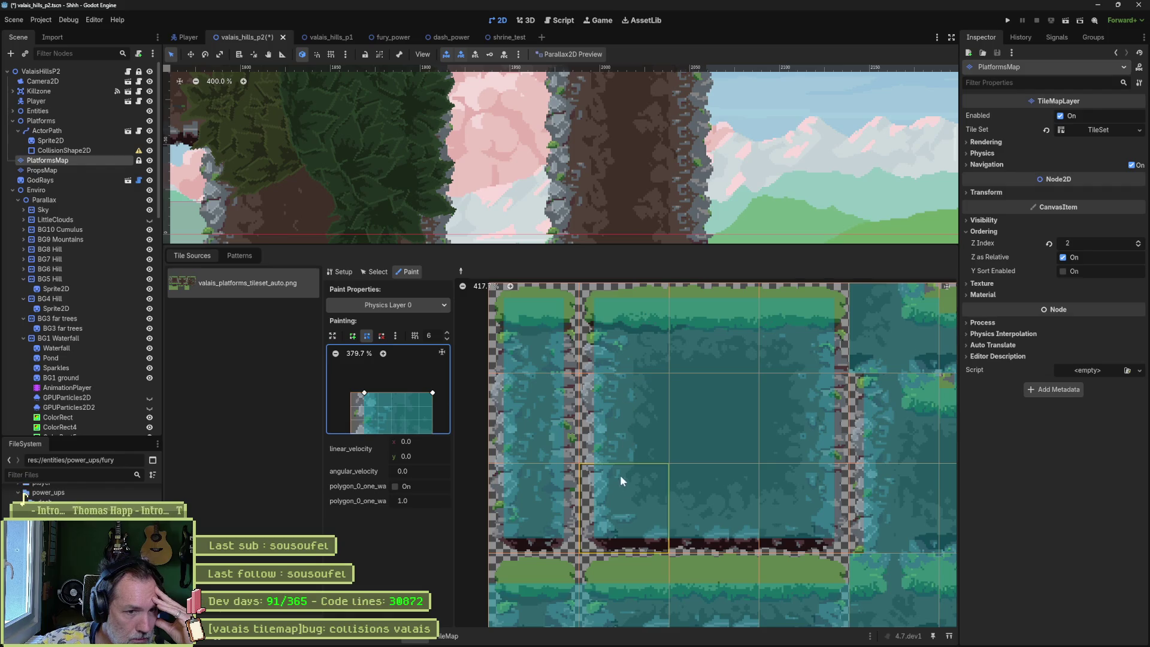
pyautogui.moveTo(703, 485)
pyautogui.mouseDown()
pyautogui.moveTo(676, 464)
pyautogui.moveTo(738, 382)
pyautogui.mouseUp()
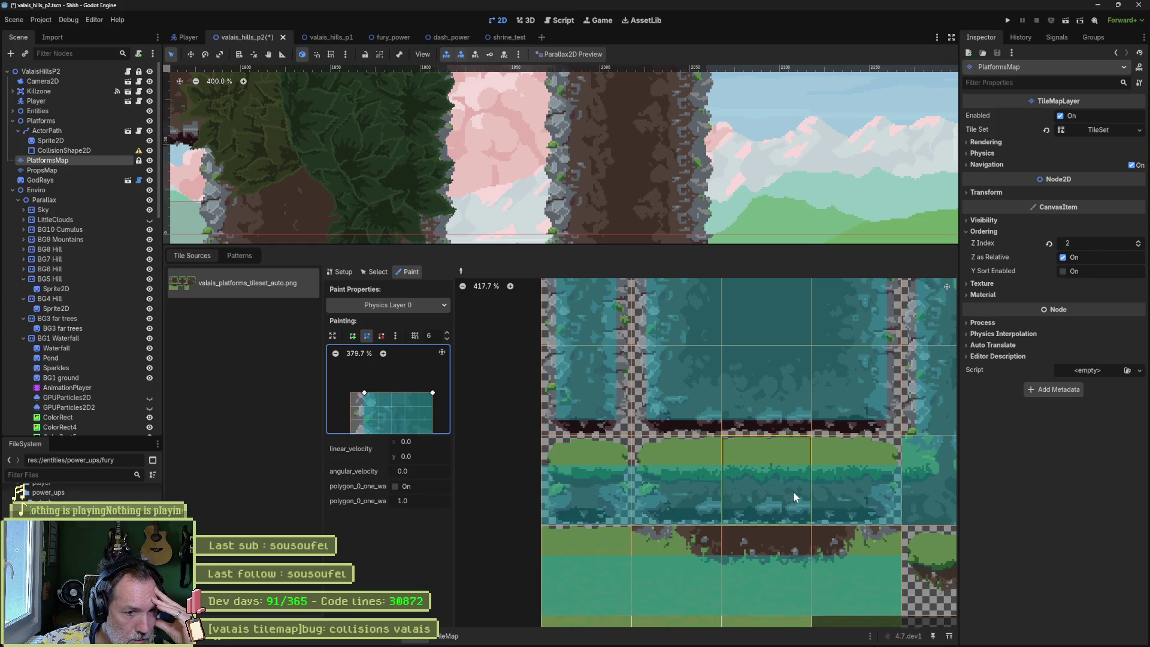
pyautogui.moveTo(793, 491)
pyautogui.mouseDown()
pyautogui.moveTo(708, 461)
pyautogui.moveTo(610, 459)
pyautogui.mouseUp()
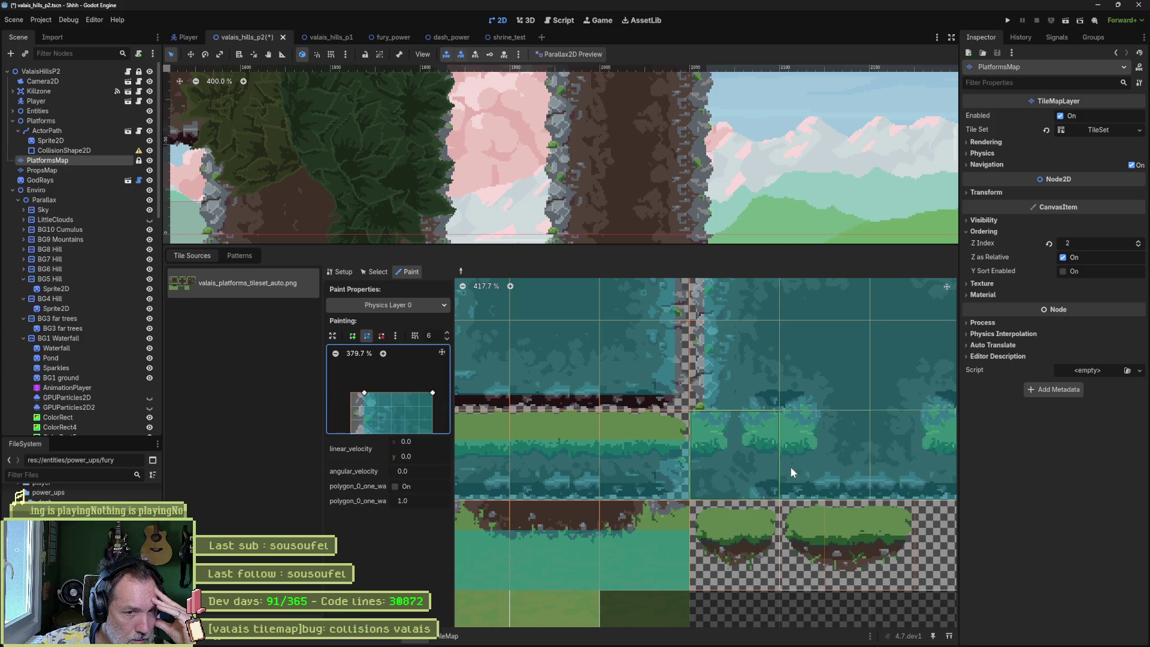
pyautogui.moveTo(790, 466)
pyautogui.mouseDown()
pyautogui.moveTo(796, 472)
pyautogui.moveTo(617, 481)
pyautogui.mouseUp()
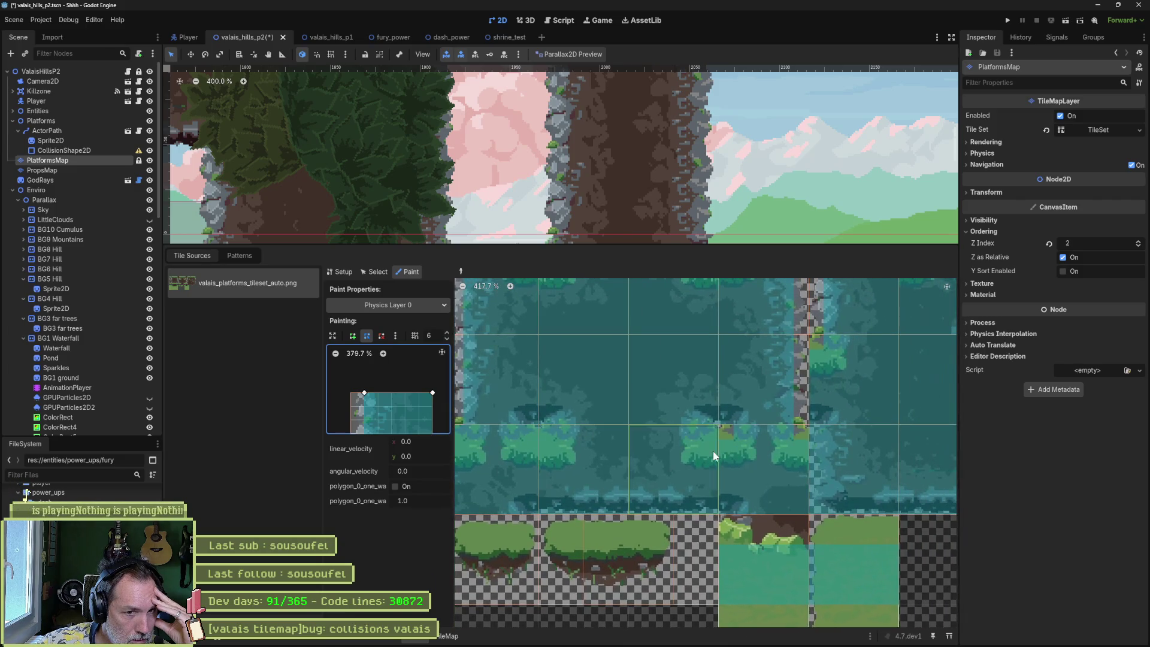
pyautogui.moveTo(768, 426); pyautogui.dragTo(537, 415)
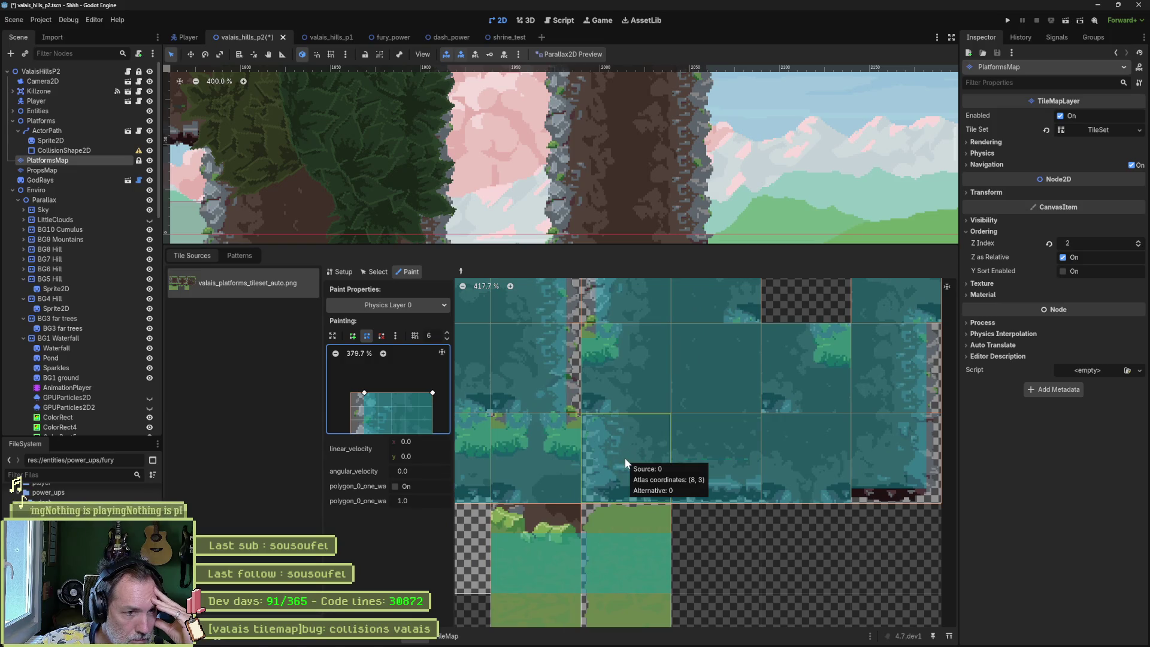
pyautogui.scroll(-2, 418, 375)
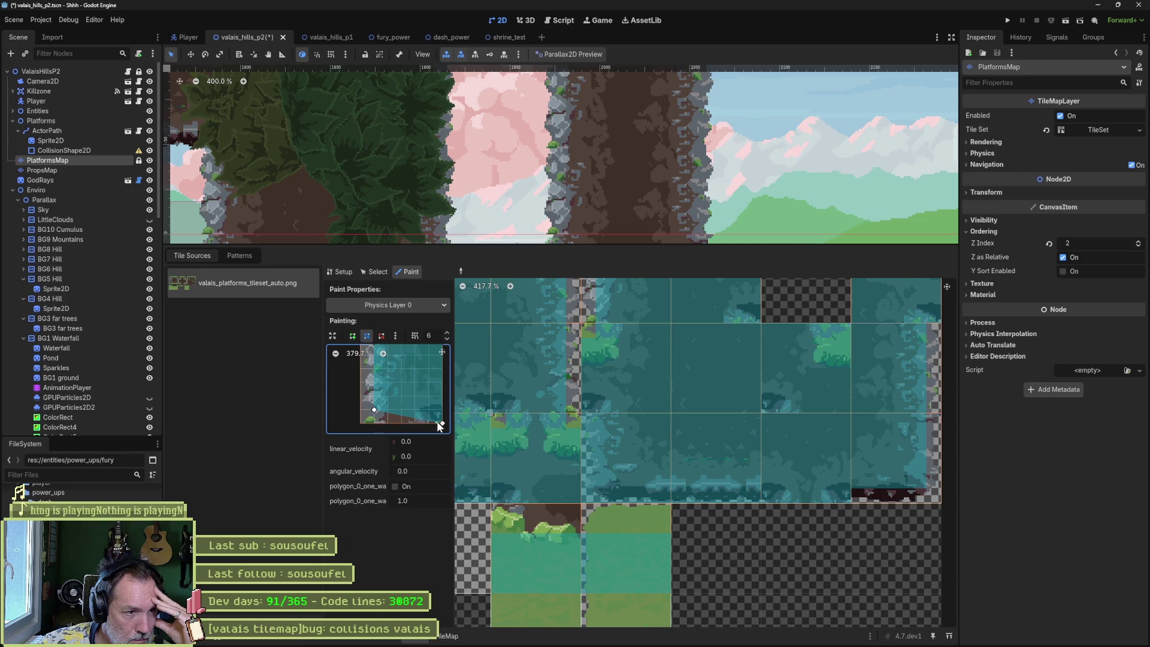
pyautogui.moveTo(442, 423); pyautogui.dragTo(442, 410)
pyautogui.click(645, 460)
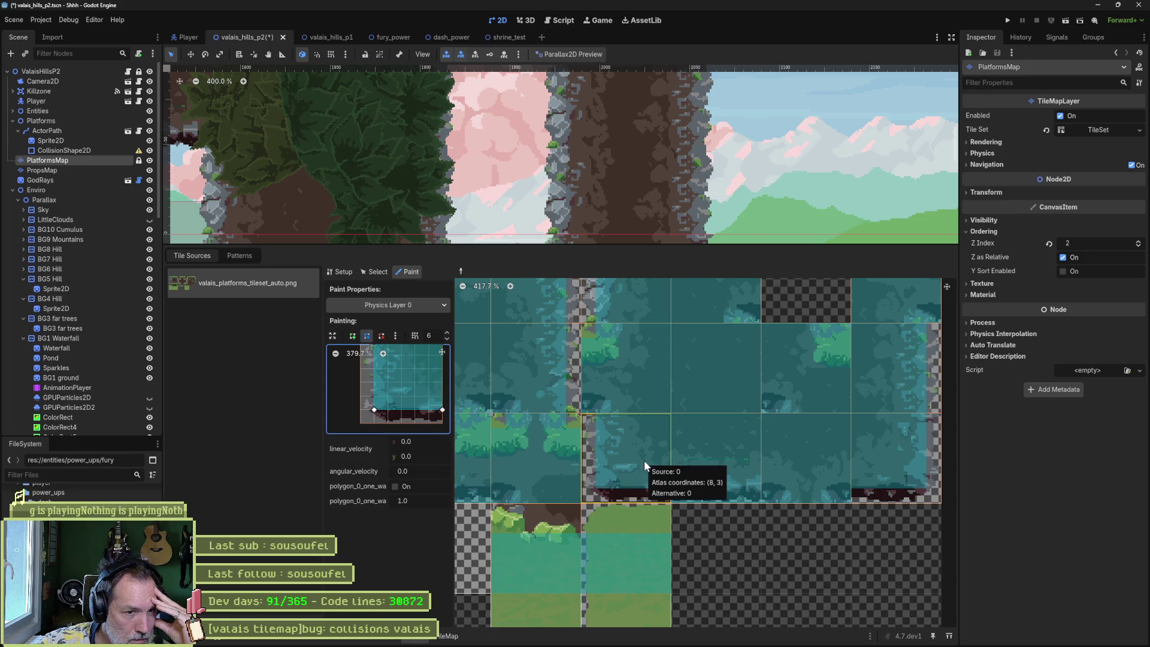
# - Bring the tileset's top rows back into view, then save and run the level
pyautogui.scroll(2, 414, 390)
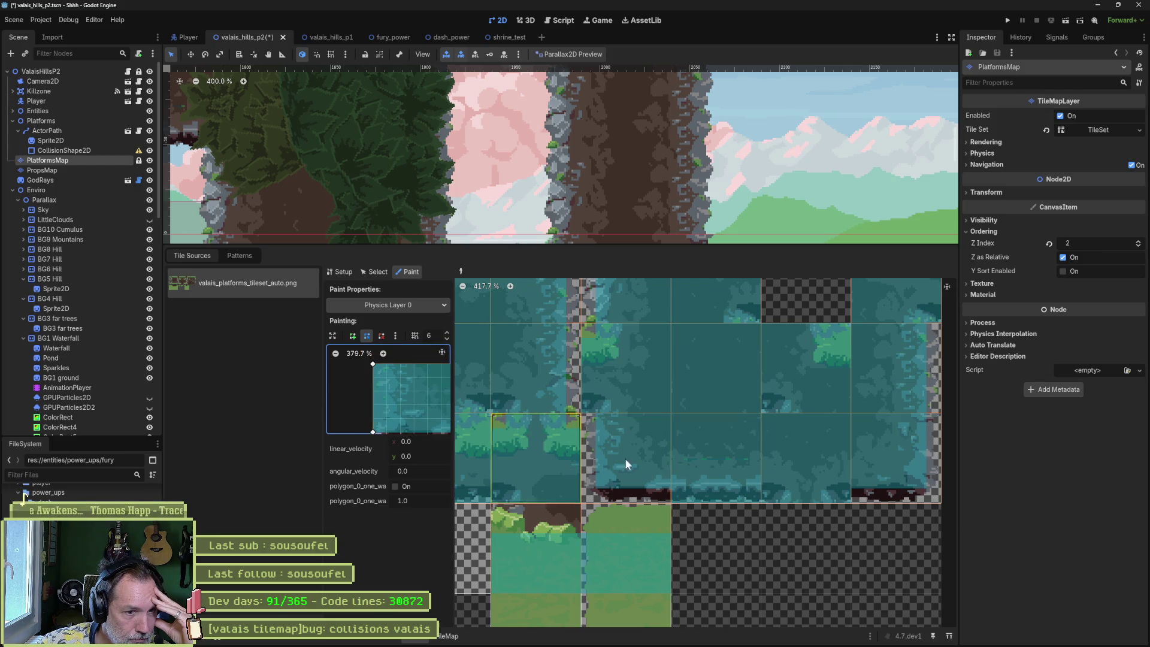
pyautogui.moveTo(702, 462)
pyautogui.mouseDown()
pyautogui.moveTo(580, 444)
pyautogui.moveTo(593, 533)
pyautogui.mouseUp()
pyautogui.moveTo(641, 391)
pyautogui.mouseDown()
pyautogui.moveTo(635, 482)
pyautogui.moveTo(750, 505)
pyautogui.moveTo(779, 449)
pyautogui.mouseUp()
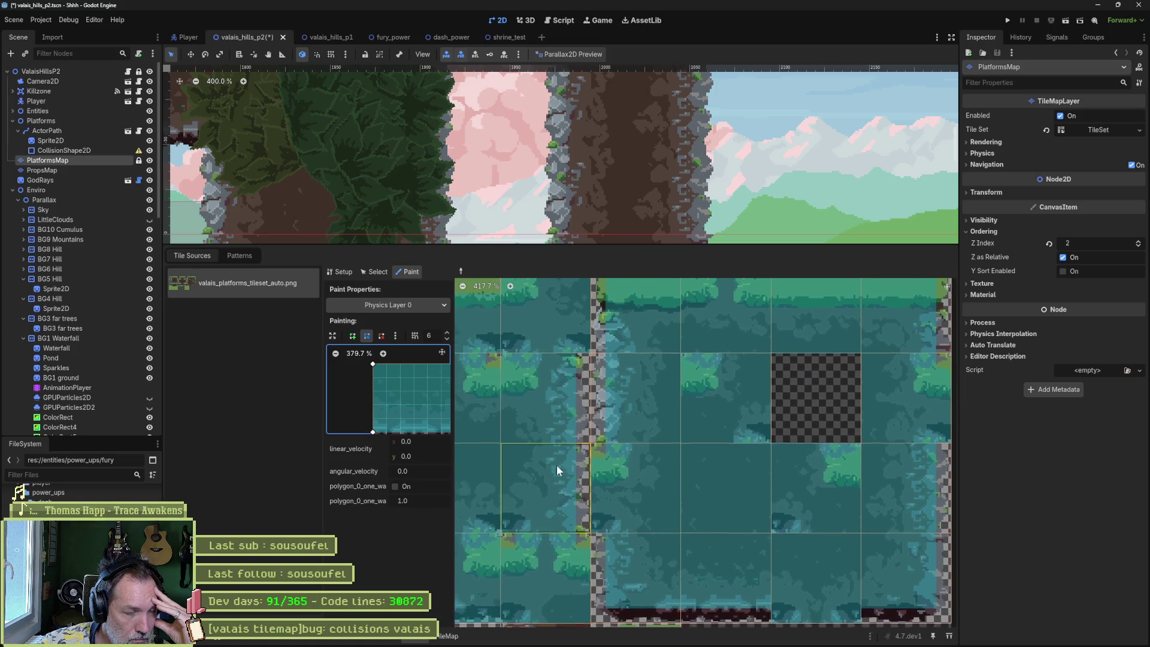
pyautogui.moveTo(556, 465)
pyautogui.mouseDown()
pyautogui.moveTo(575, 520)
pyautogui.moveTo(617, 536)
pyautogui.moveTo(791, 415)
pyautogui.moveTo(806, 369)
pyautogui.mouseUp()
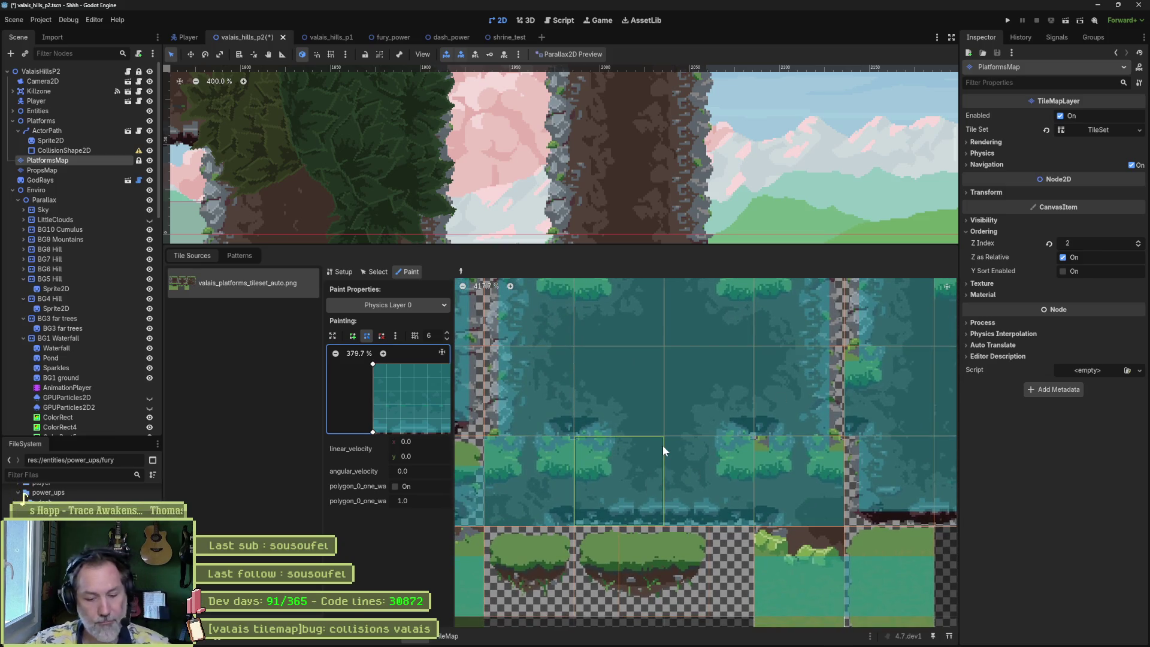
pyautogui.press('F6')
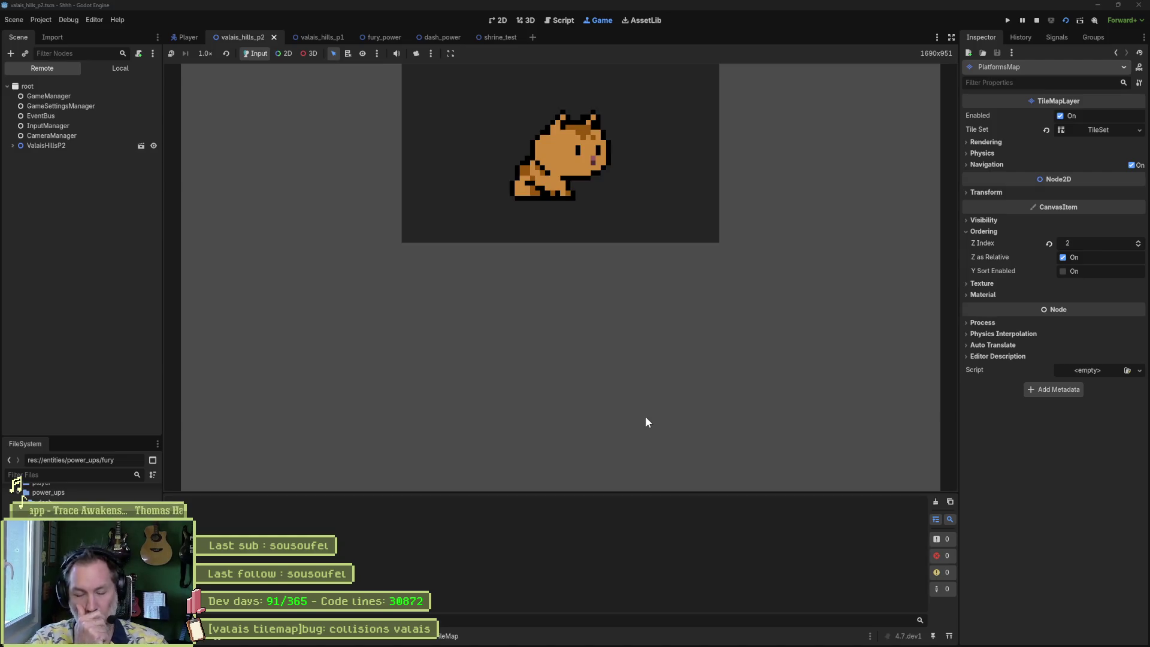
# - Move the SpawnDebug marker up onto the rock columns at (1968, -143)
pyautogui.scroll(-2, 495, 279)
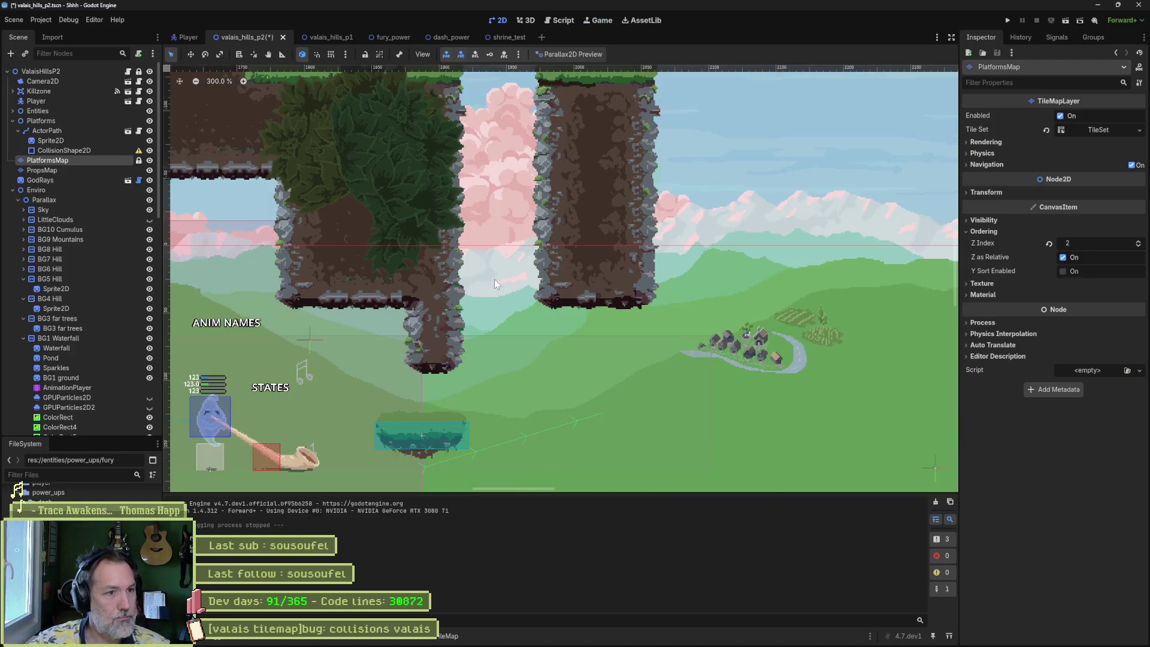
pyautogui.click(375, 337)
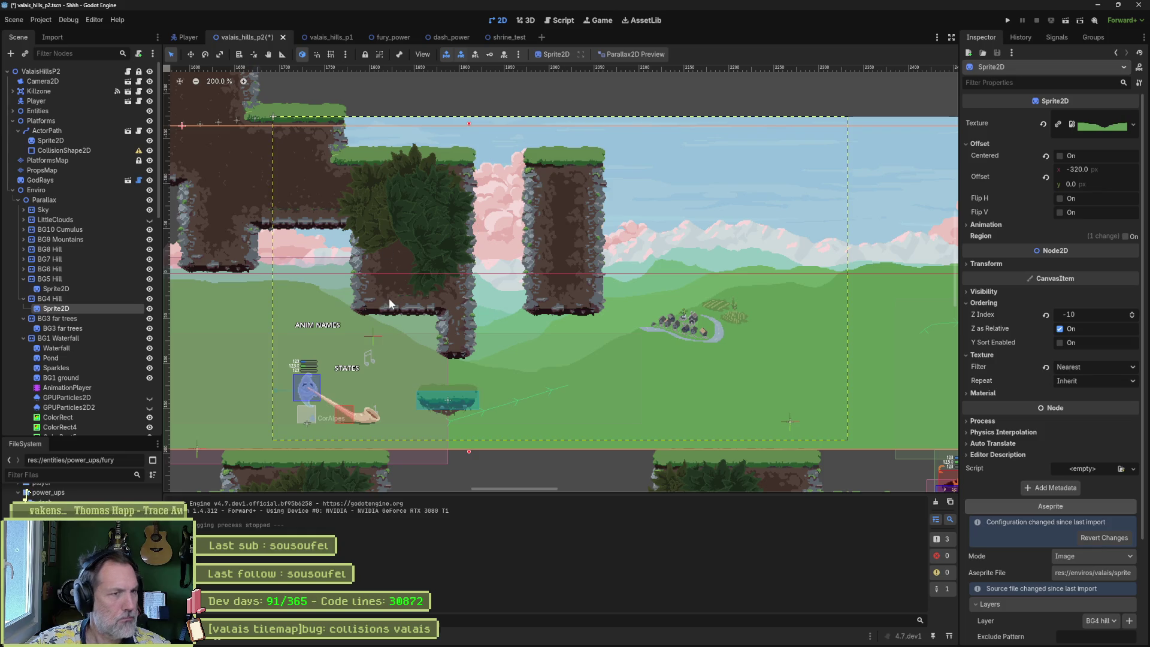
pyautogui.hscroll(-2, 280, 314)
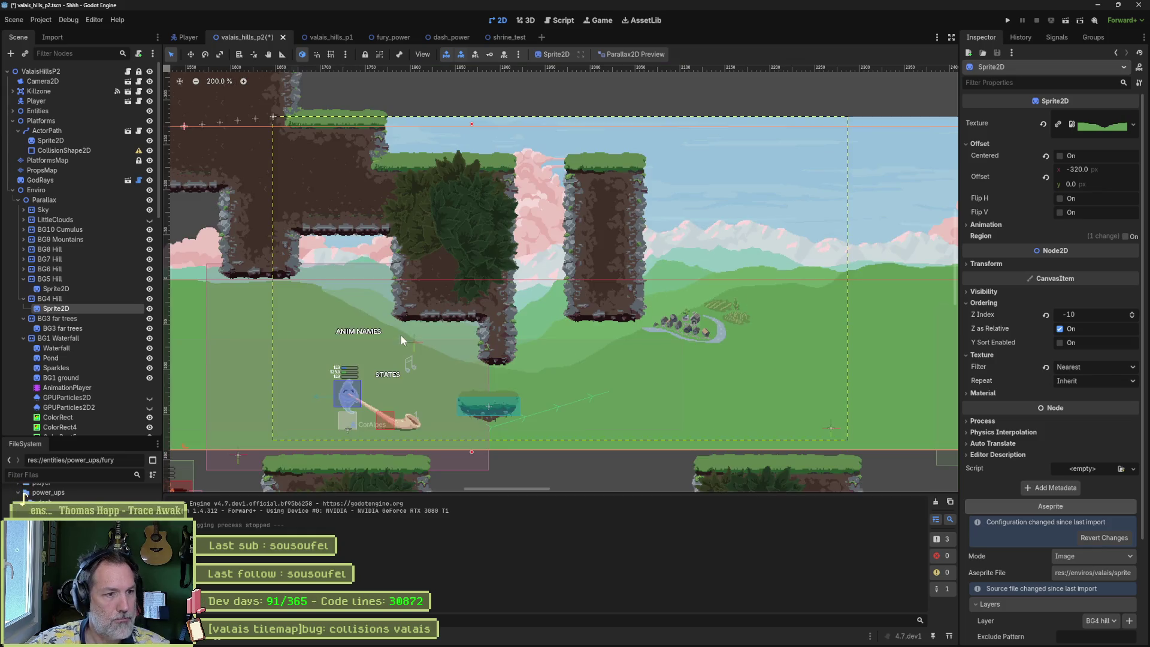
pyautogui.click(237, 453)
pyautogui.press('w')
pyautogui.moveTo(239, 455)
pyautogui.mouseDown()
pyautogui.moveTo(517, 239)
pyautogui.moveTo(535, 131)
pyautogui.moveTo(594, 136)
pyautogui.mouseUp()
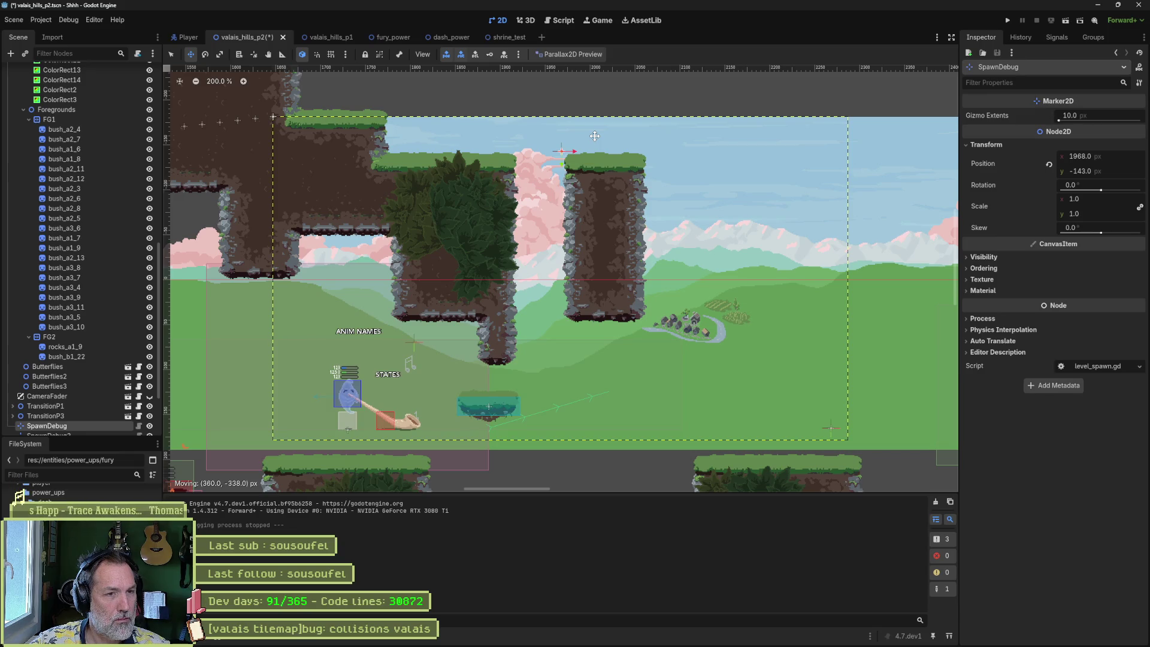
# - Save and run the level from the rock-column spawn, then stop the test
pyautogui.press('F6')
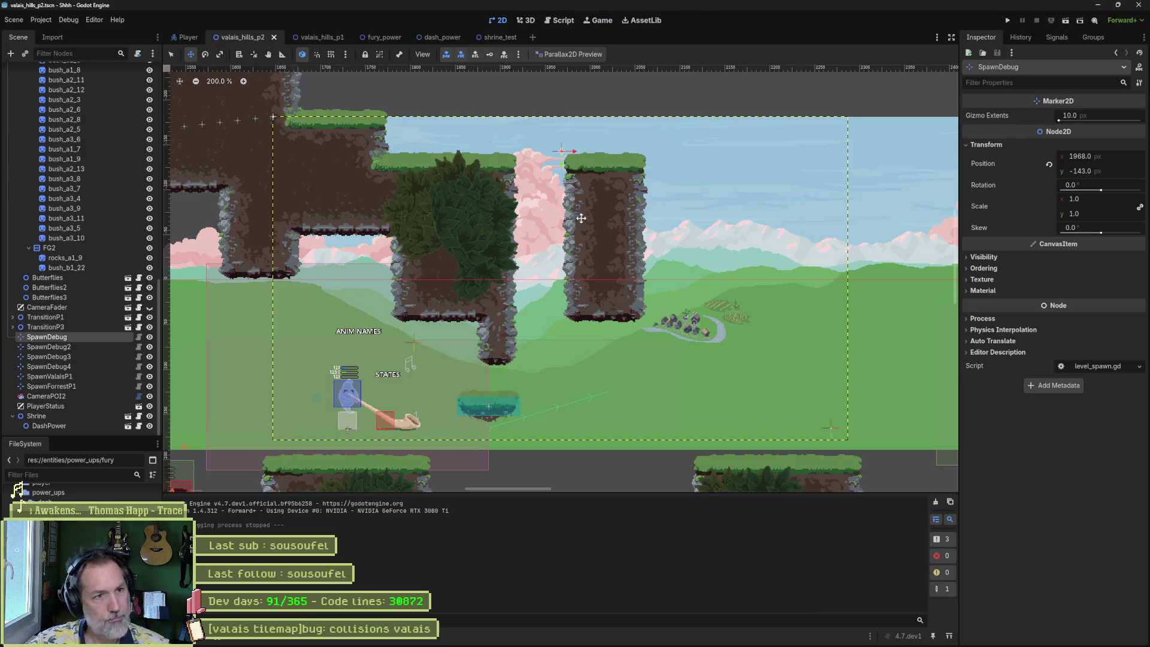
pyautogui.press('F5')
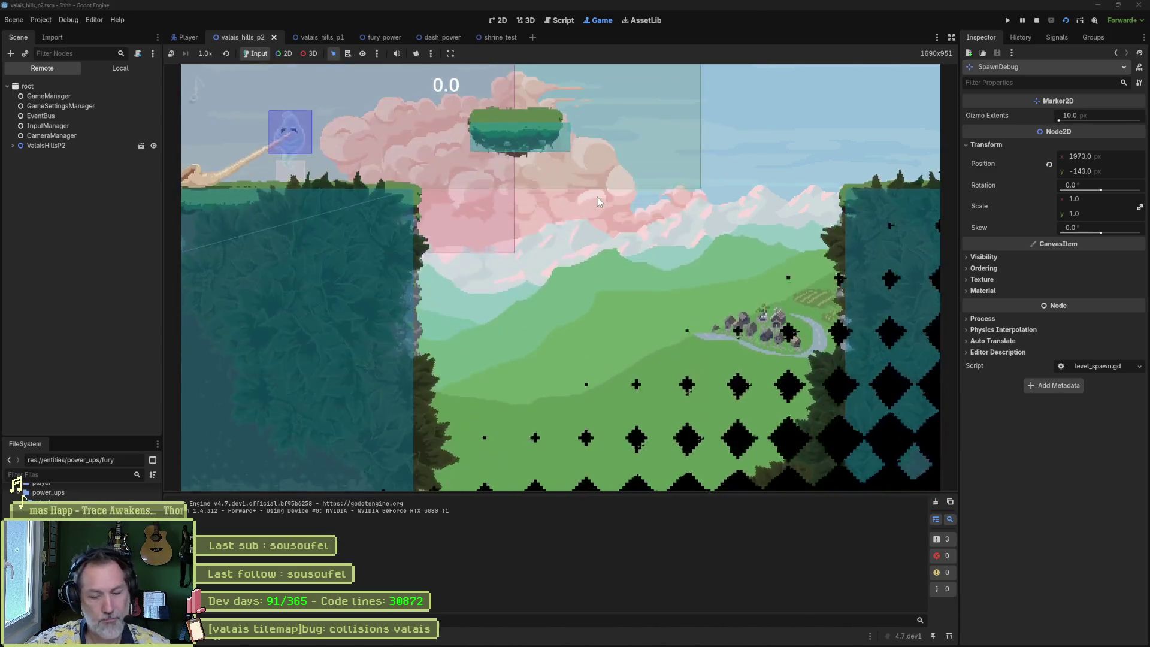
pyautogui.press('F8')
# - Move the debug spawn down beside the small floating platform and run the level from there
pyautogui.moveTo(526, 236); pyautogui.dragTo(447, 468)
pyautogui.press('F6')
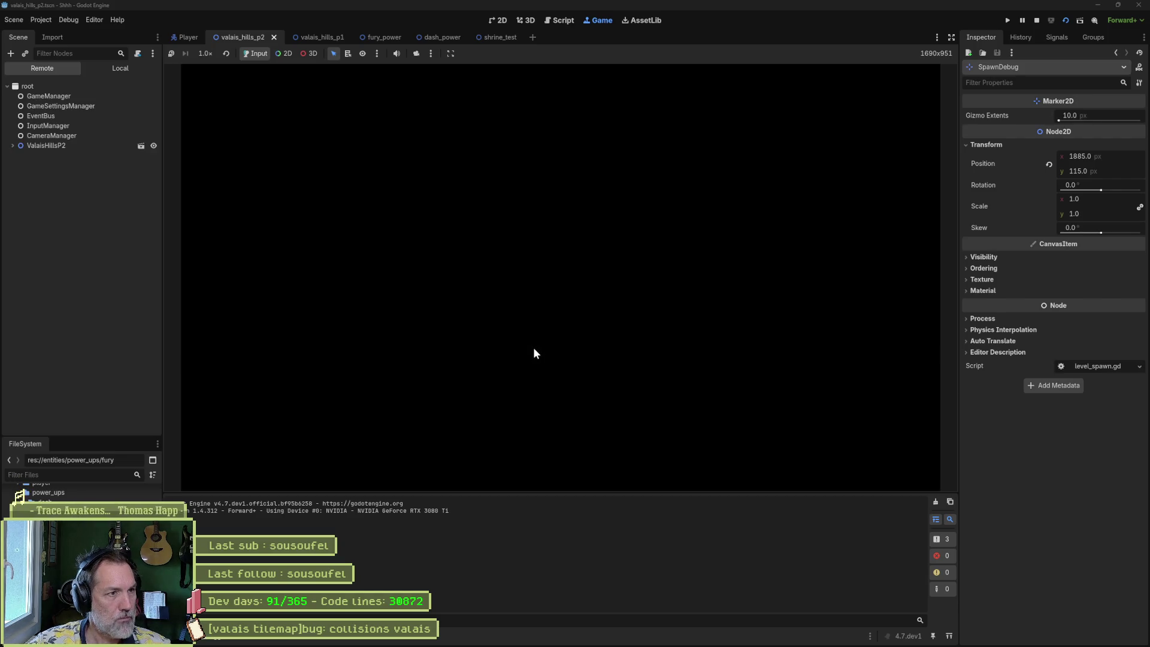
pyautogui.press('F8')
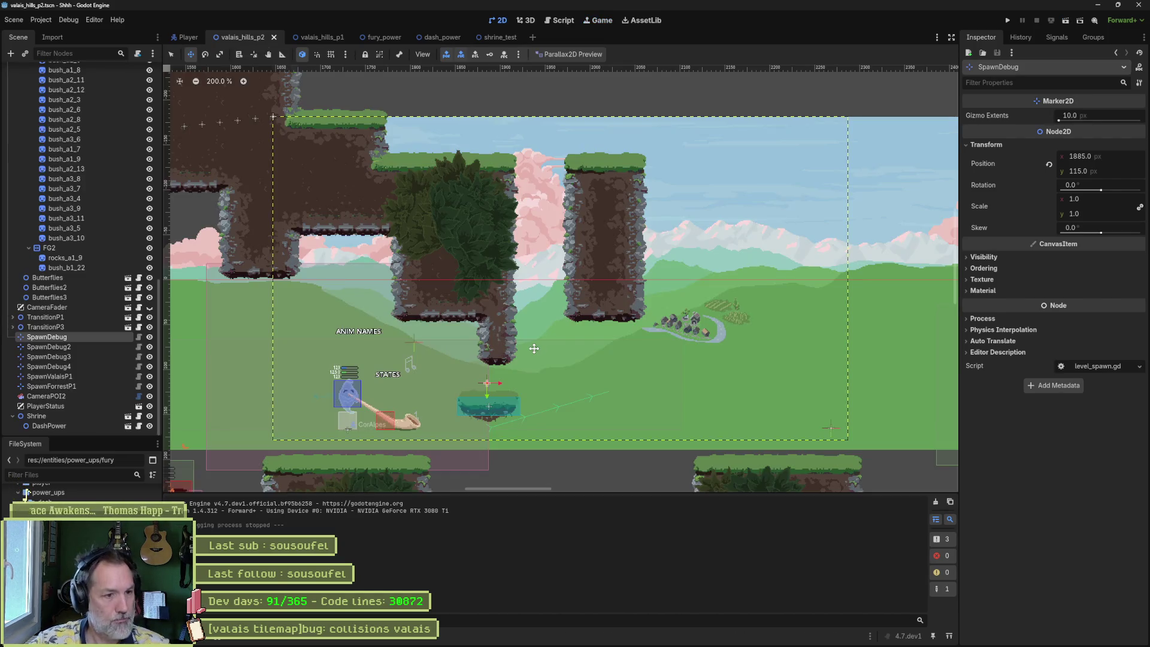
pyautogui.moveTo(551, 309); pyautogui.dragTo(444, 385)
pyautogui.press('F6')
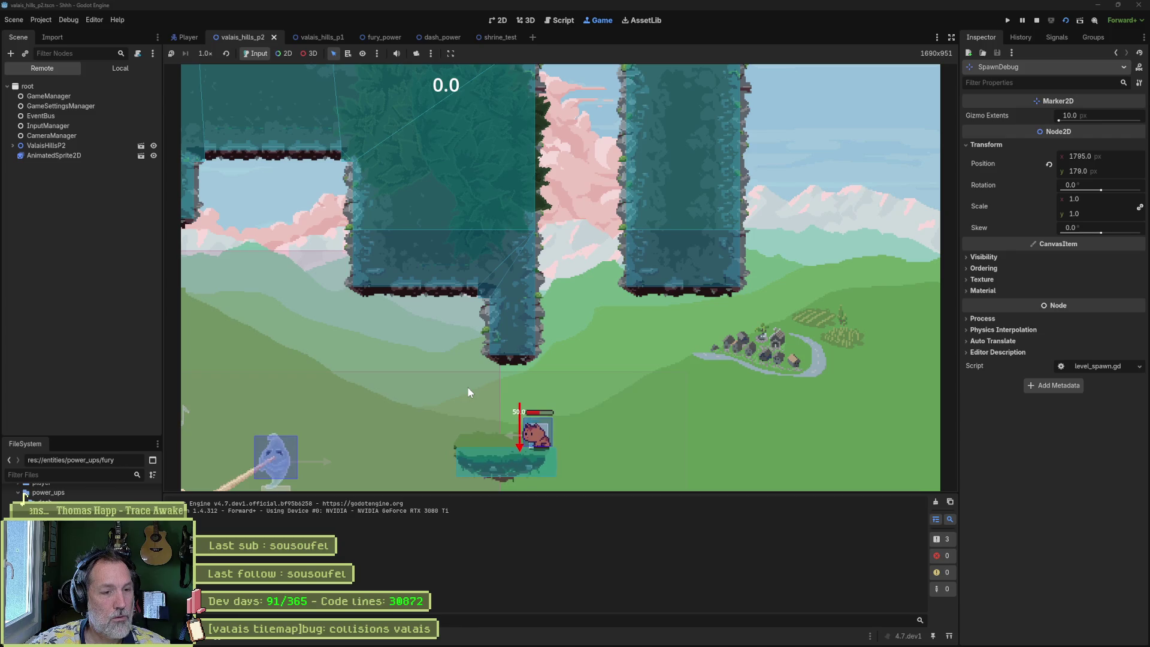
# - Watch the cat land on the floating platform, then stop the test run
pyautogui.press('F8')
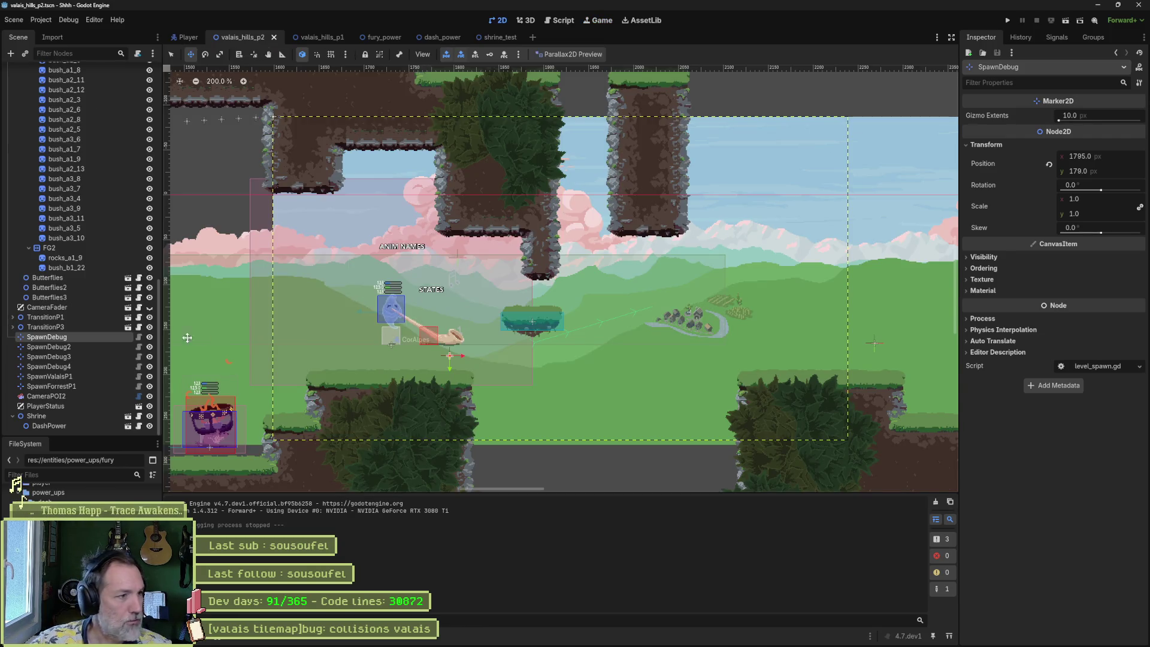
# - Collapse the BG1 Waterfall and Foregrounds branches and change the Parallax2D preview mode
pyautogui.scroll(10, 114, 229)
pyautogui.click(23, 132)
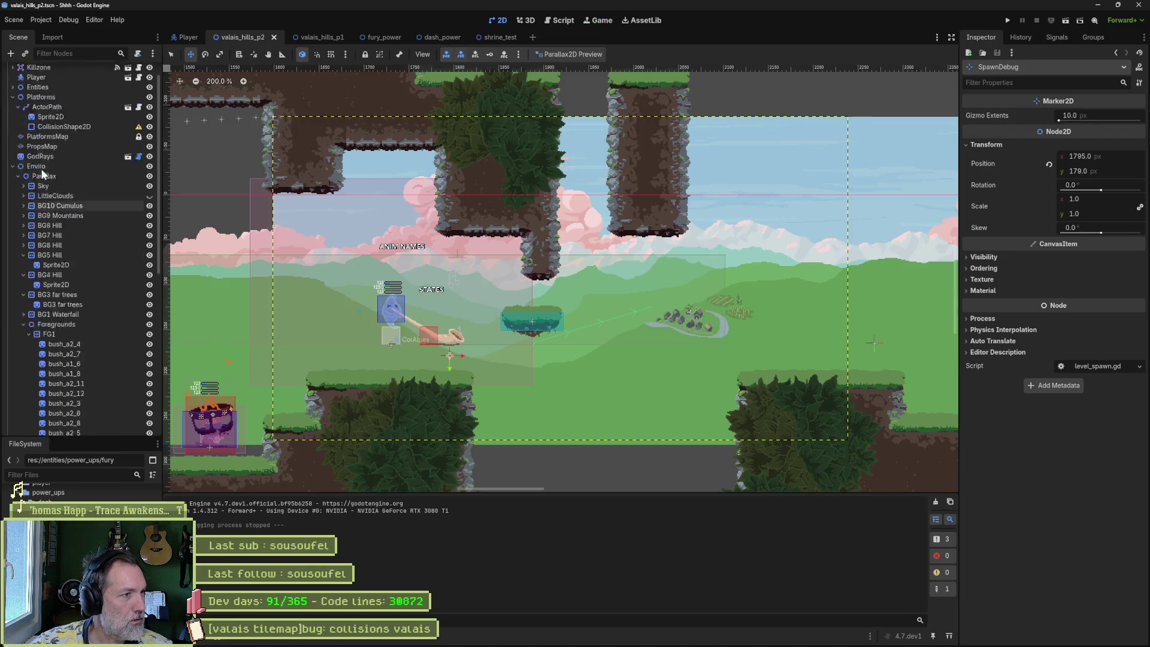
pyautogui.click(22, 166)
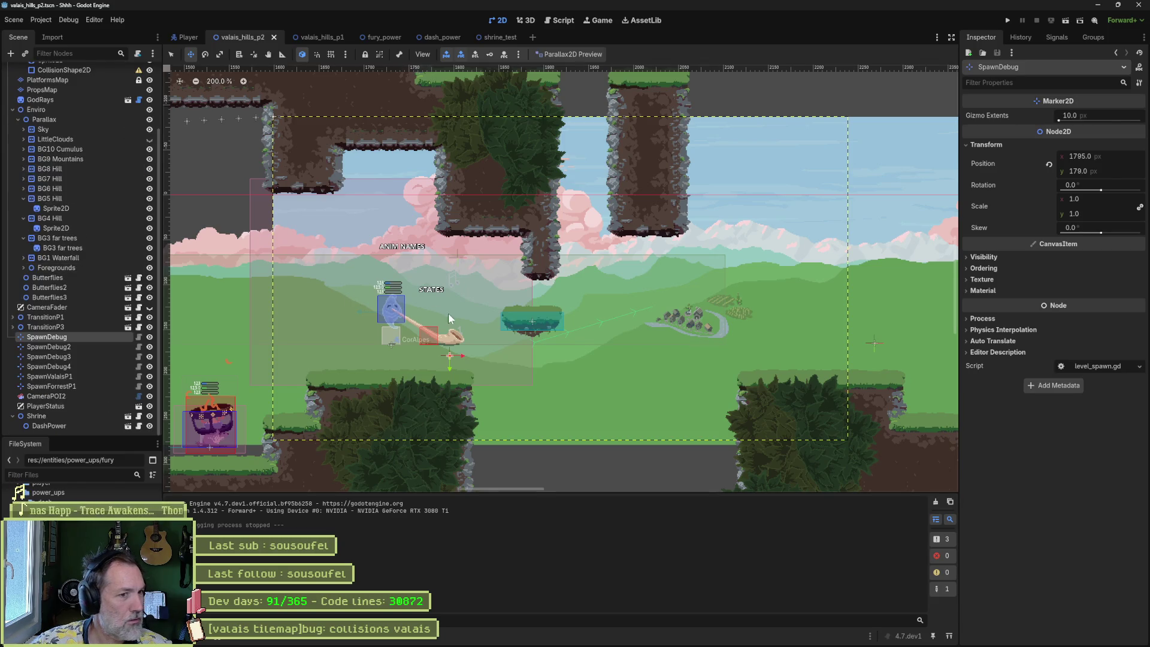
pyautogui.press('q')
pyautogui.click(536, 318)
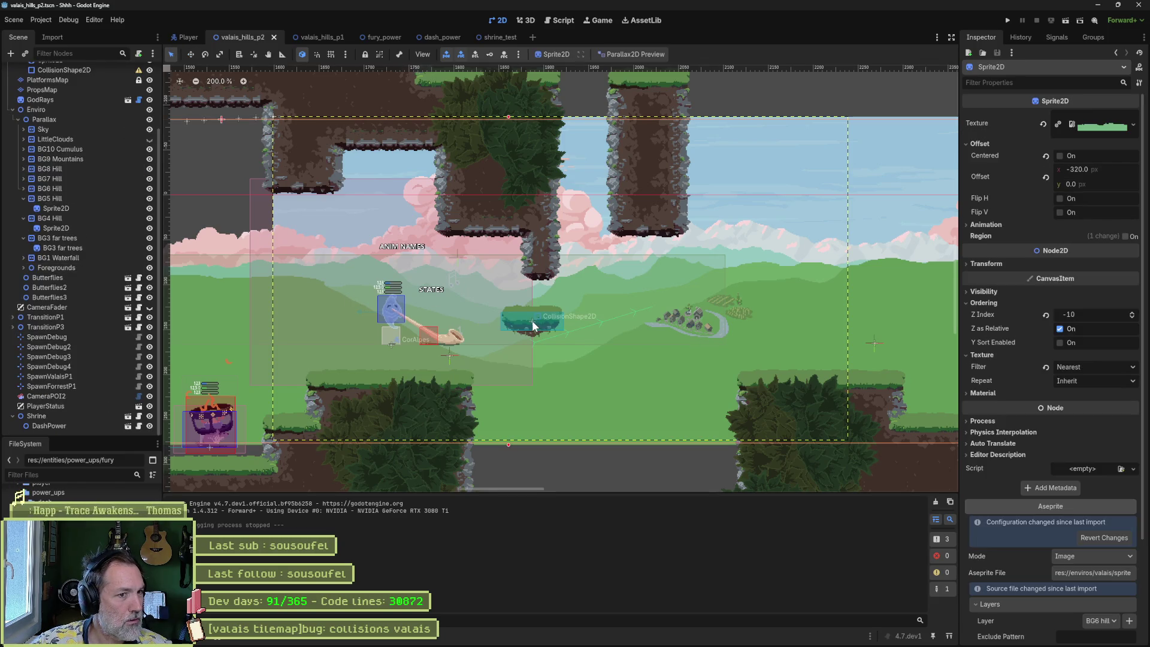
pyautogui.click(636, 53)
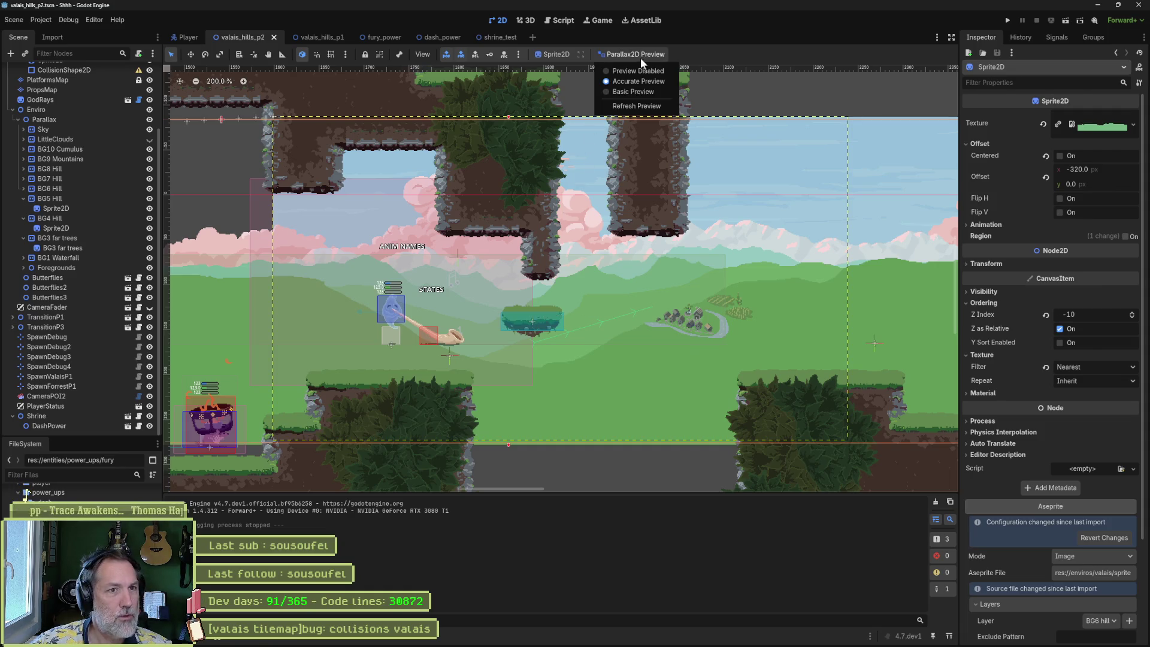
pyautogui.click(633, 70)
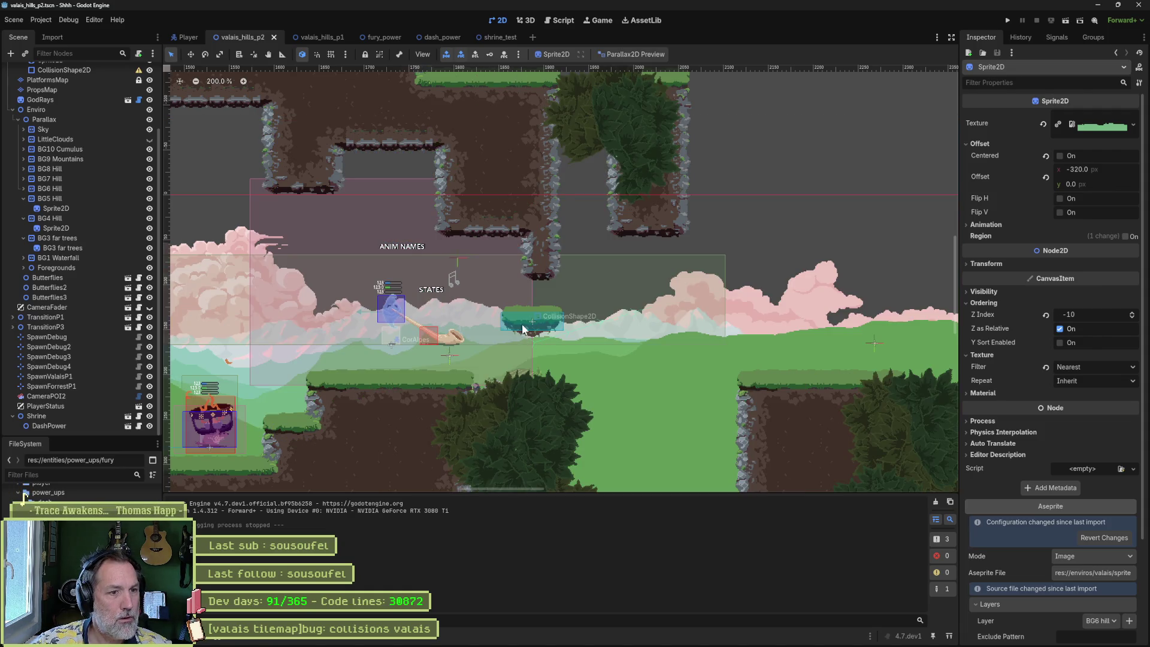
# - Untick Is Flip Enabled on the ActorPath moving platform and run the level
pyautogui.click(534, 326)
pyautogui.scroll(3, 99, 182)
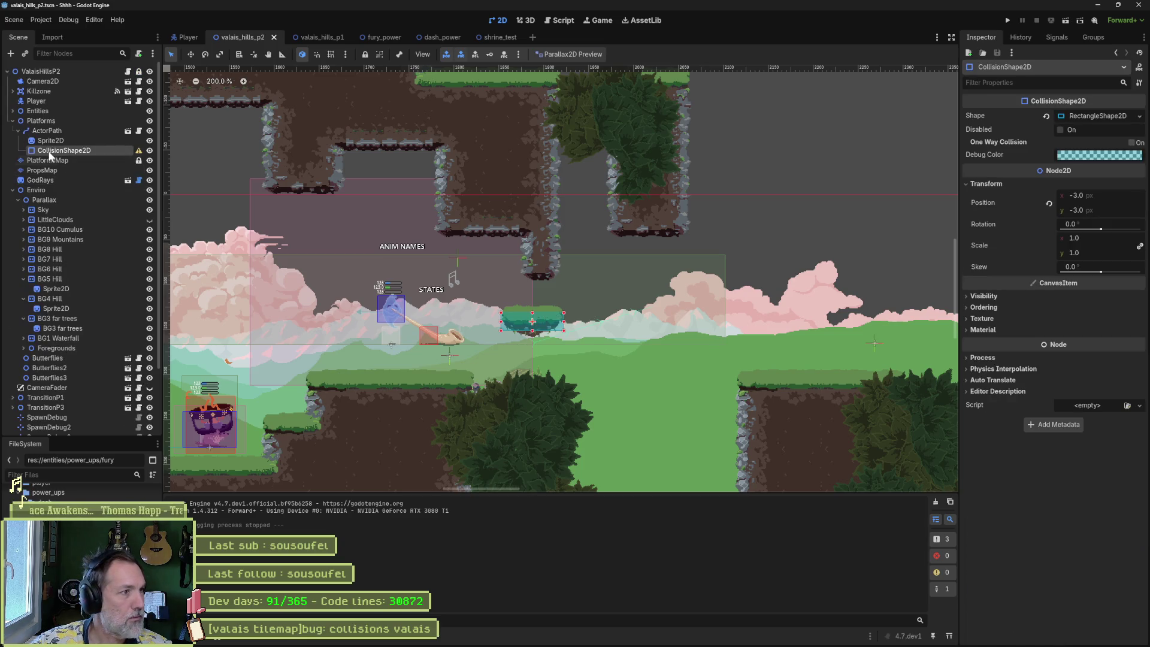
pyautogui.click(47, 131)
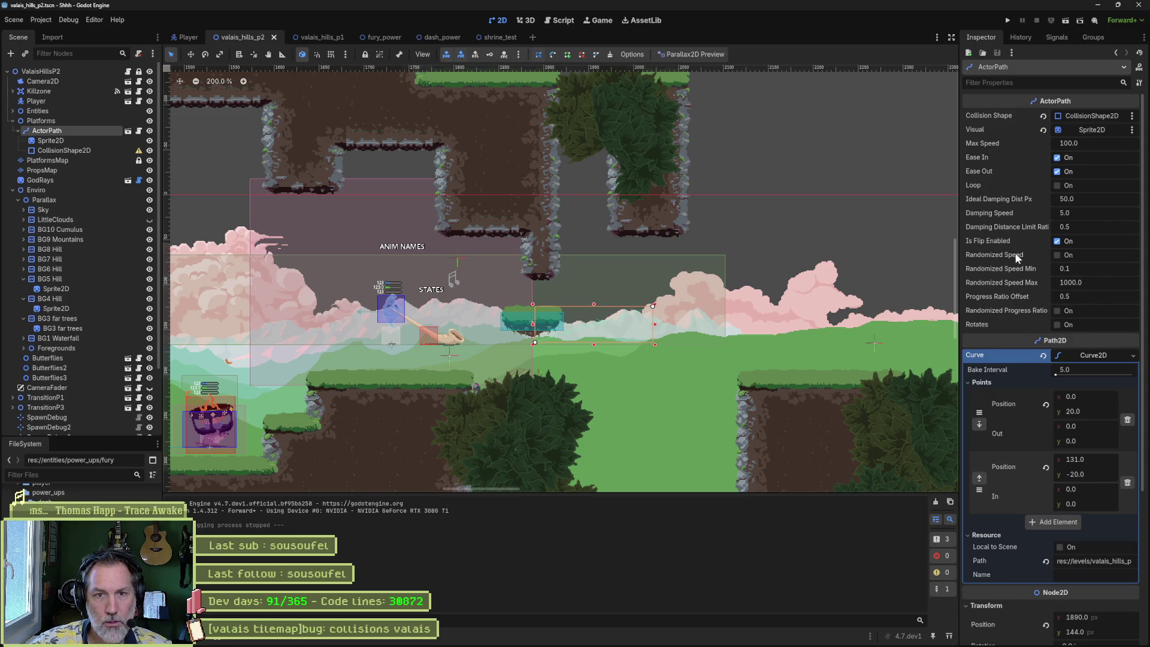
pyautogui.click(1057, 240)
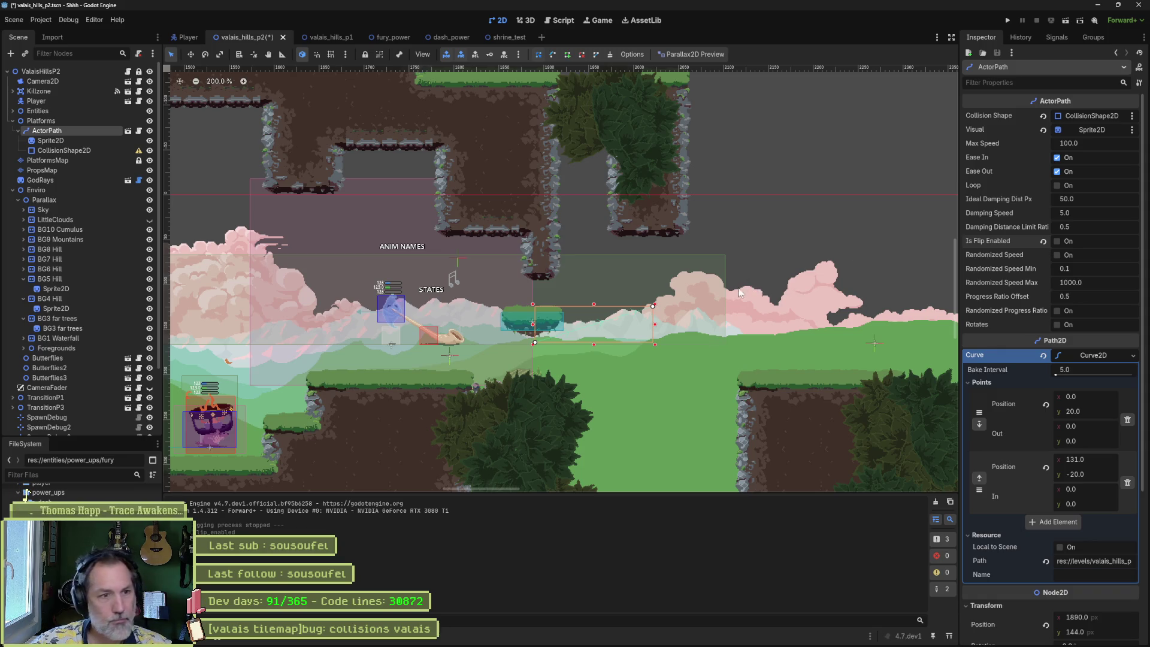
pyautogui.press('F6')
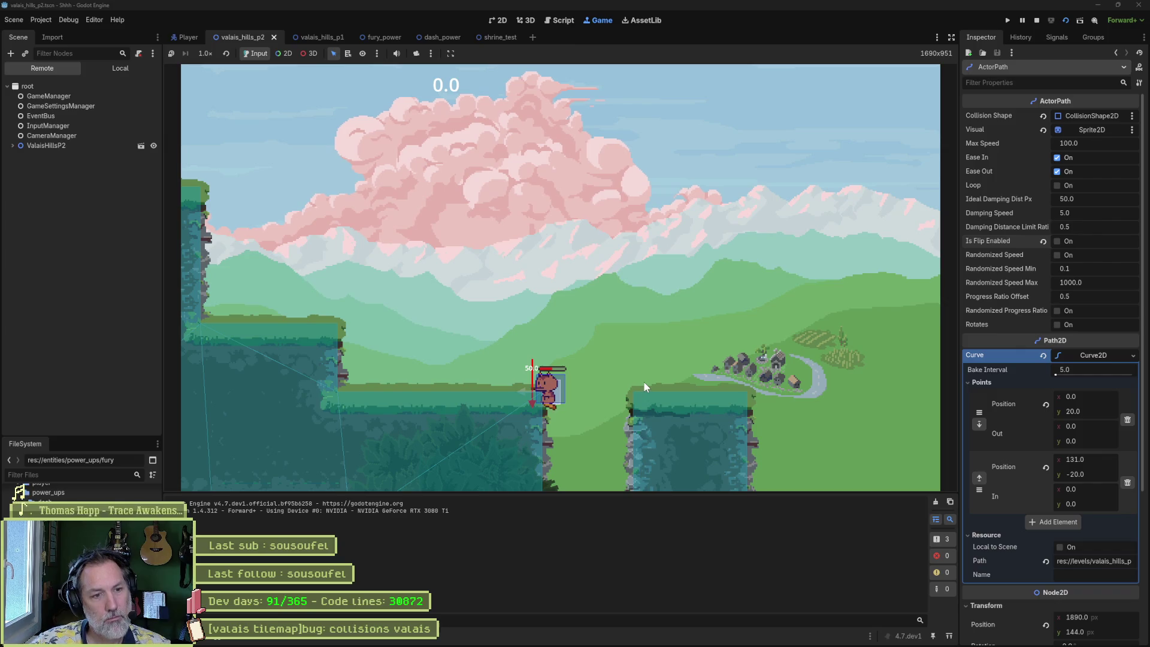
# - Run the cat left and jump up the pink tree until the power bar hits 100, then stop
pyautogui.press('Left')
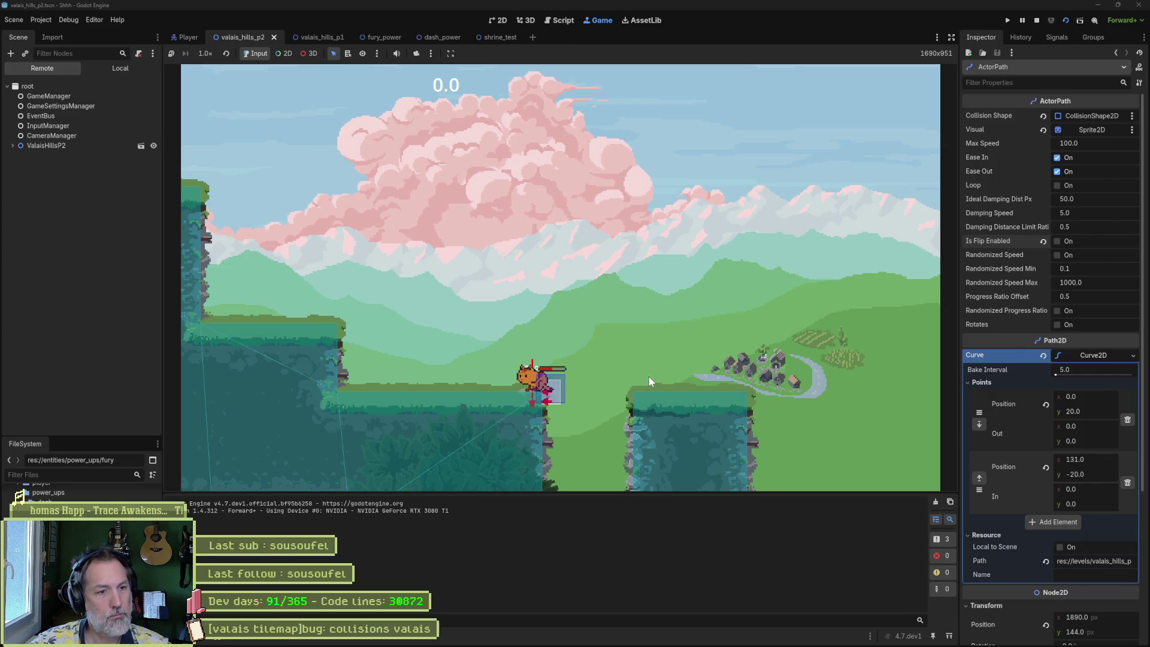
pyautogui.press('space')
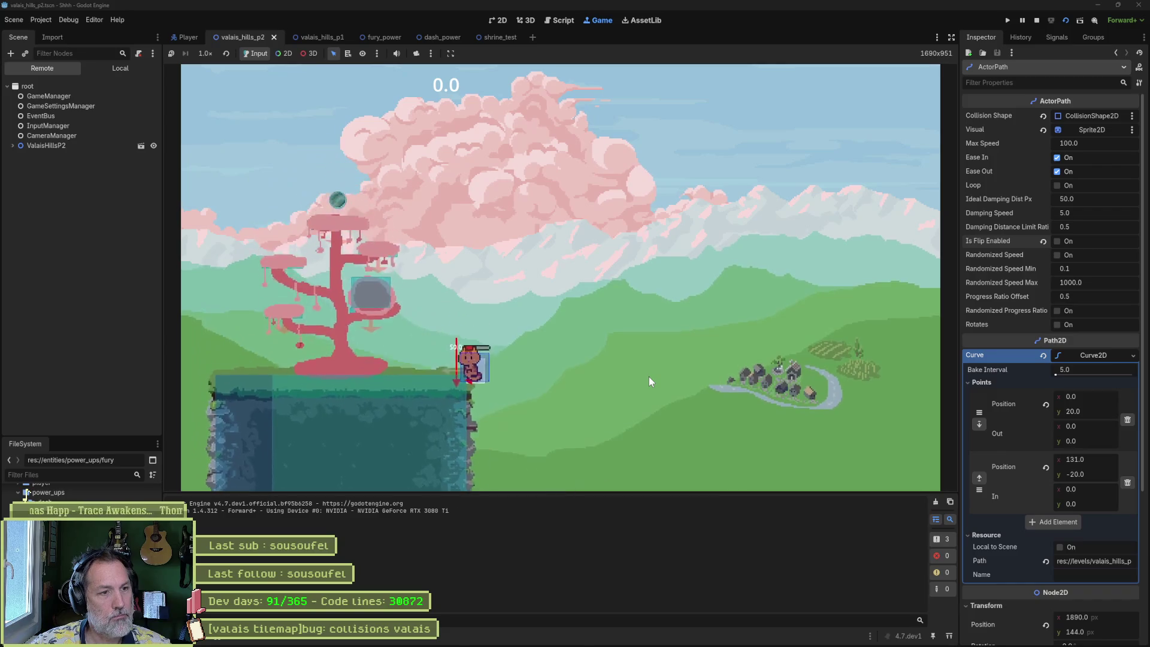
pyautogui.press('space')
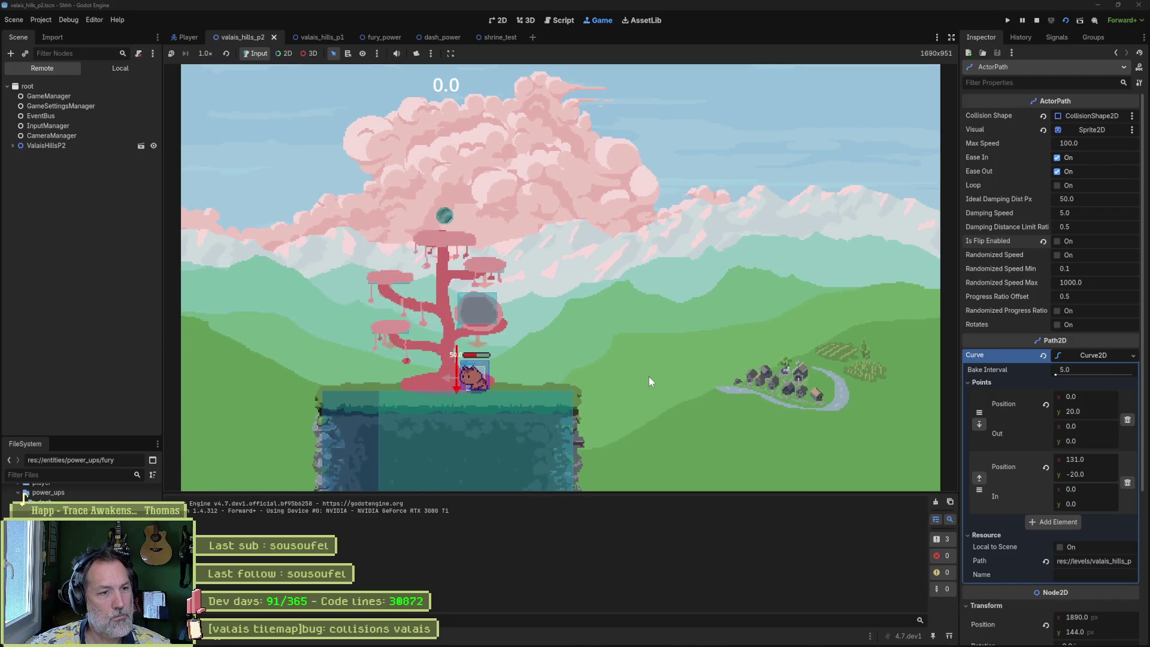
pyautogui.press('Right')
pyautogui.press('space')
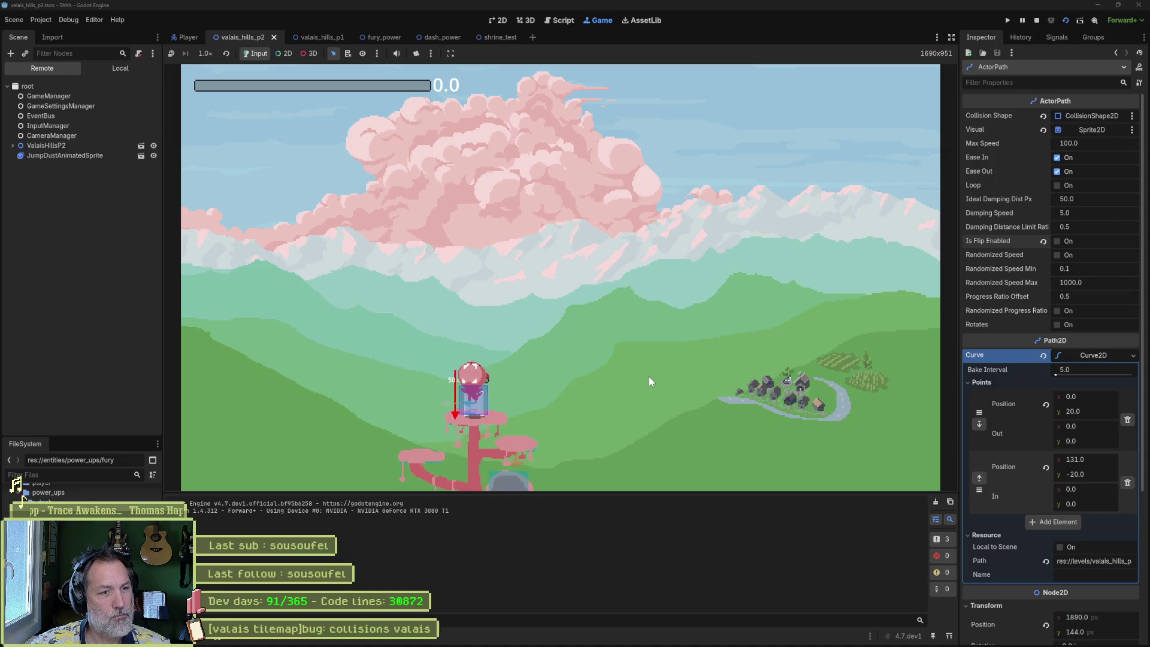
pyautogui.press('space')
pyautogui.press('Left')
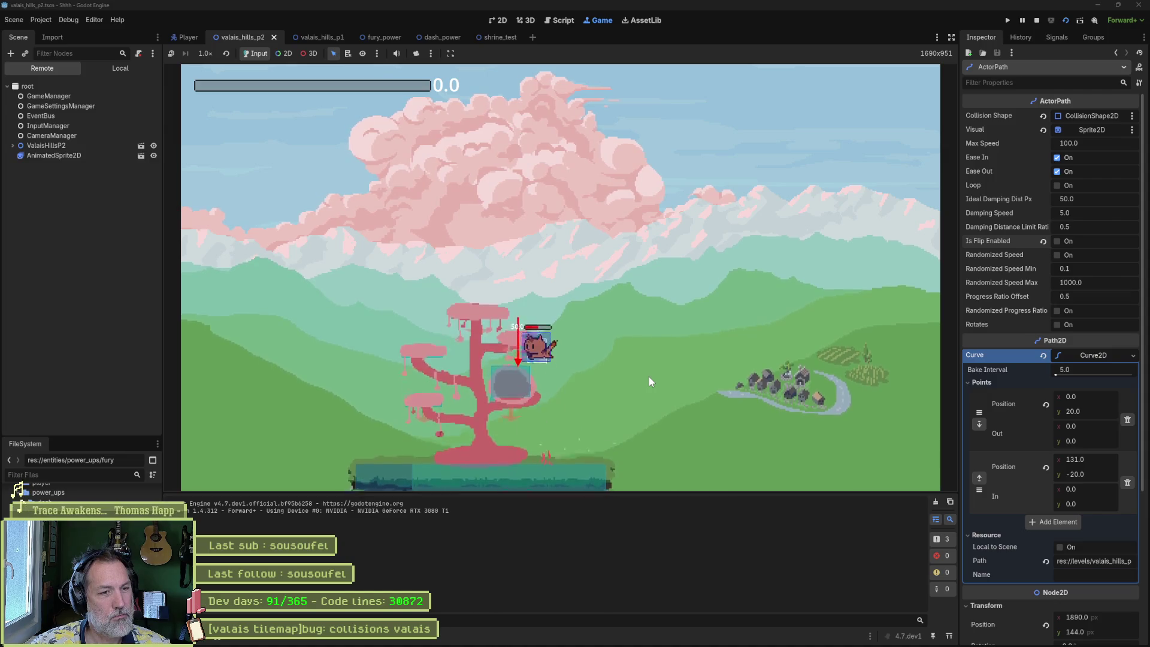
pyautogui.press('Right')
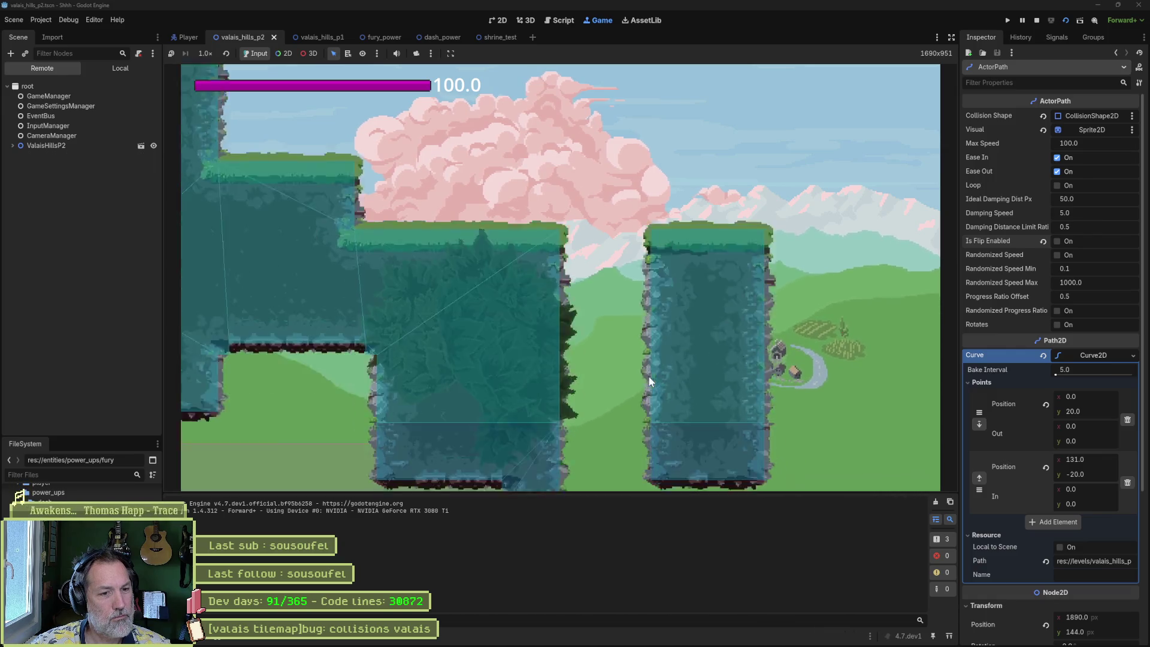
pyautogui.press('F8')
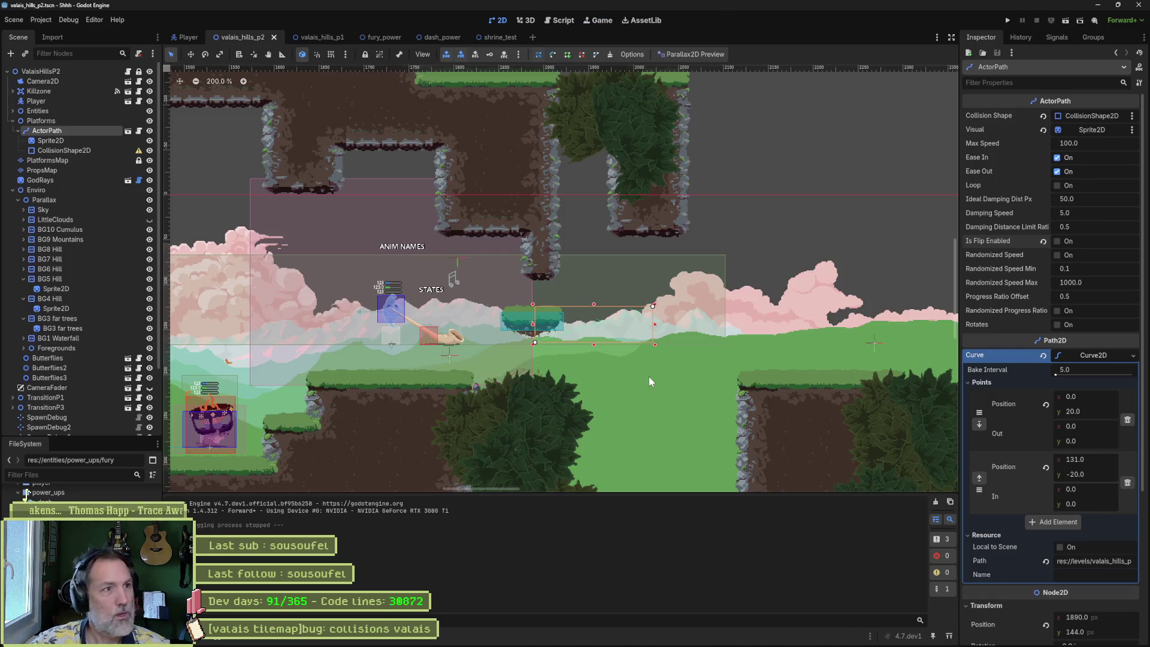
# - Check the Debug menu options, then select the floating platform's collision shape
pyautogui.click(68, 19)
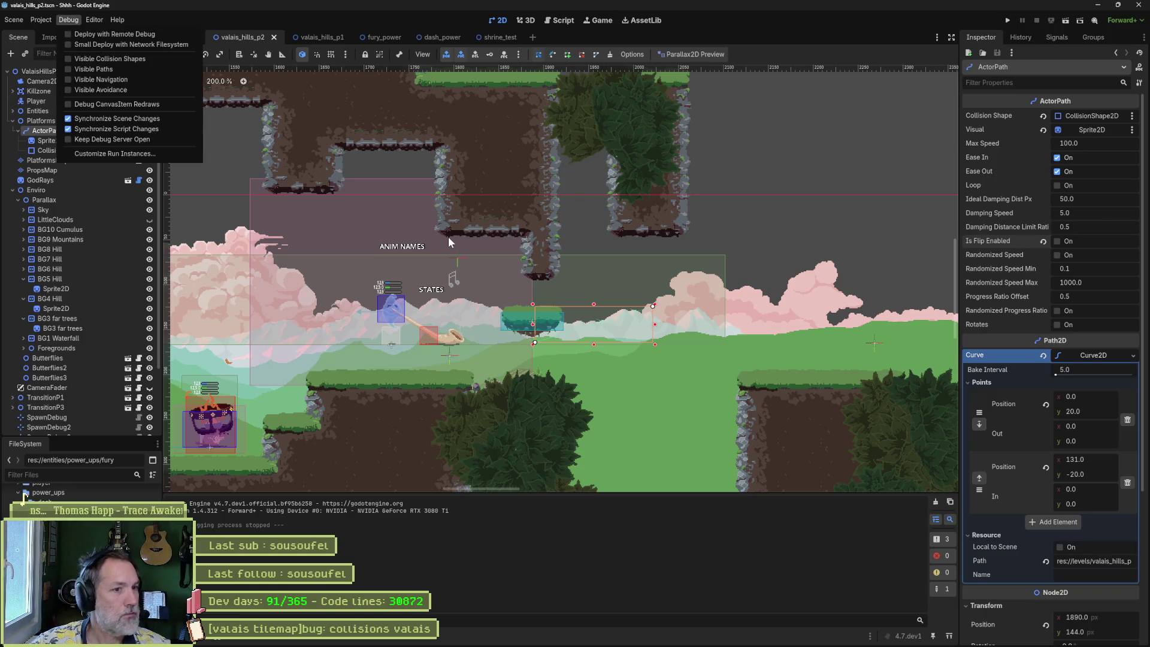
pyautogui.scroll(3, 509, 328)
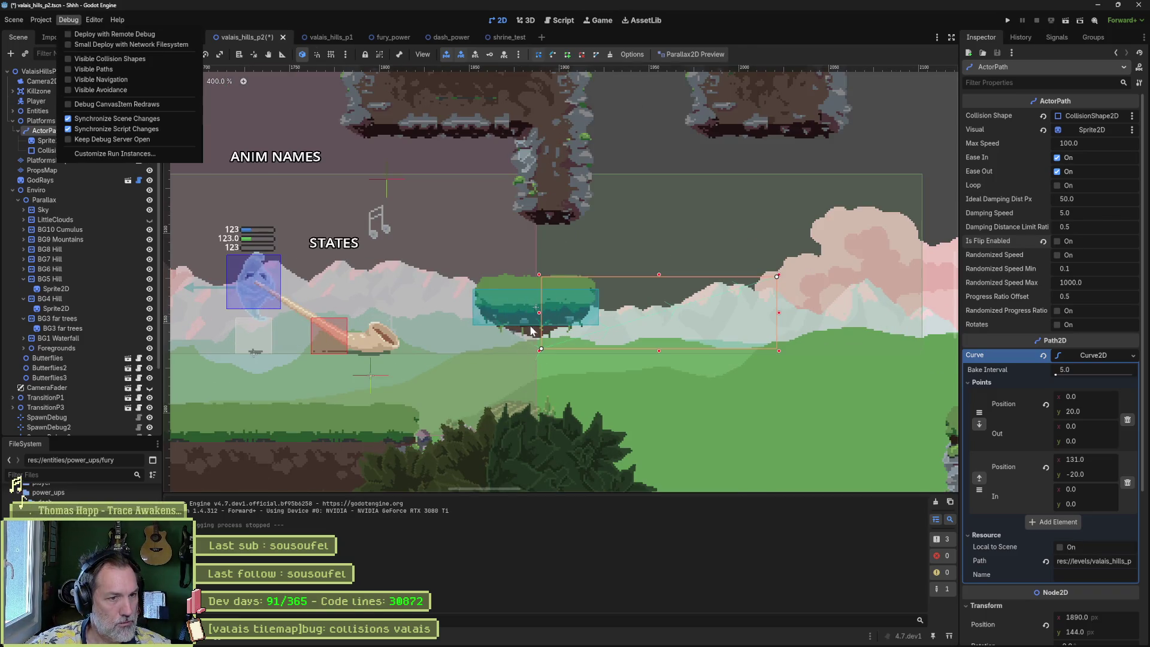
pyautogui.click(535, 24)
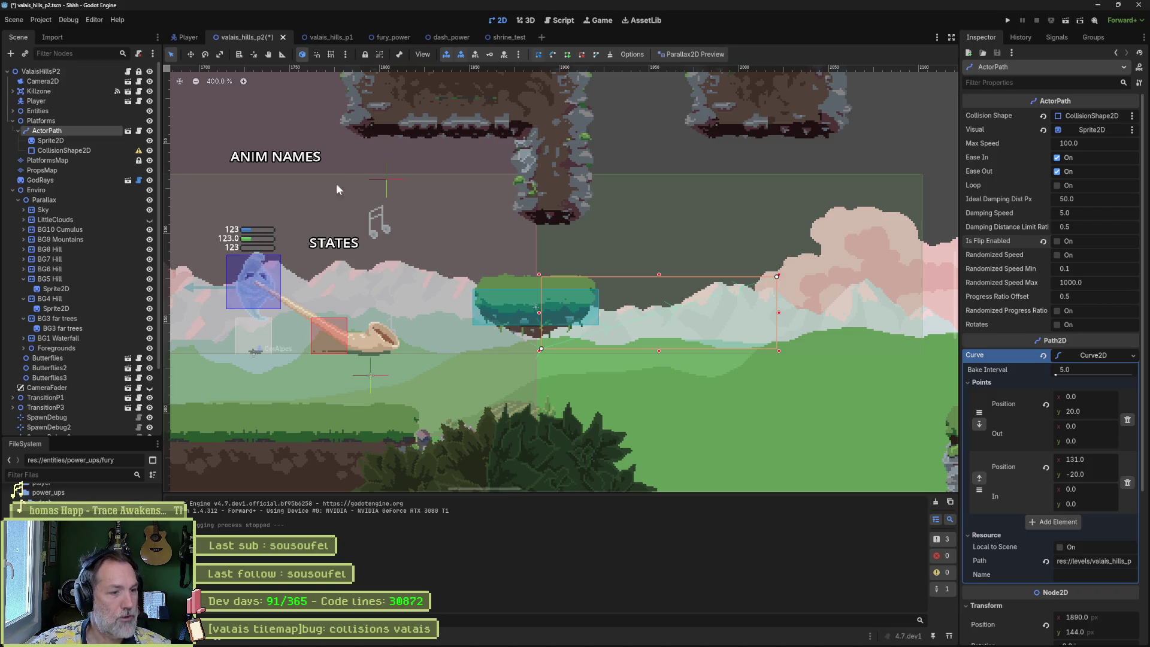
pyautogui.click(535, 307)
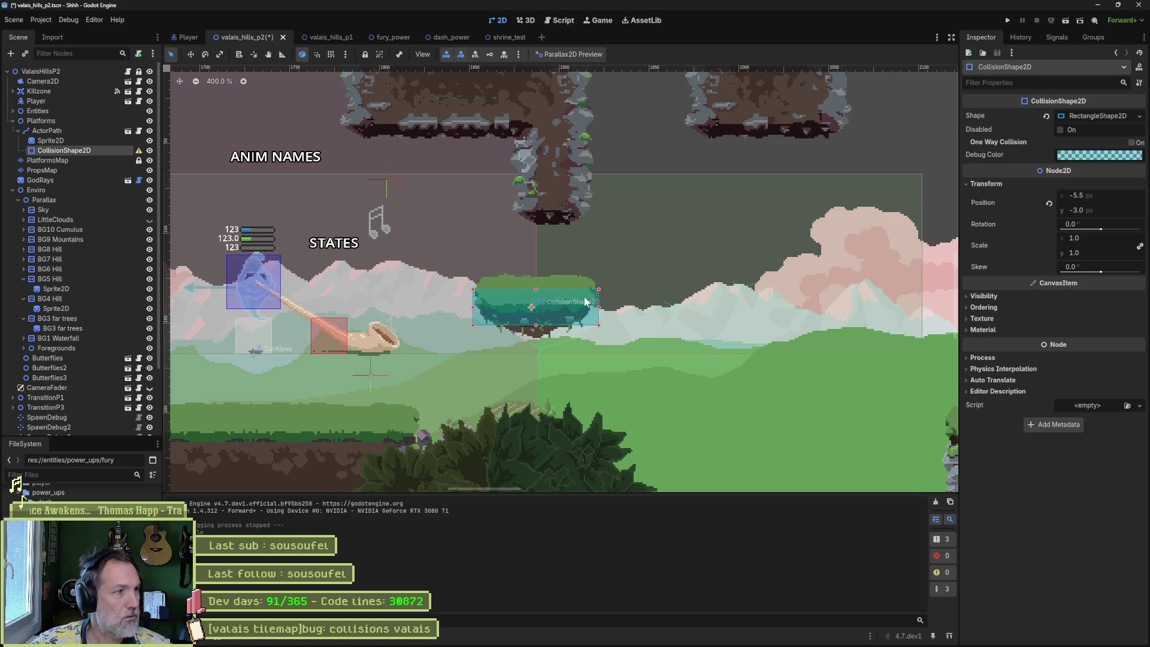
# - Close the actor_path, shrine_test, dash_power and fury_power tabs and return to valais_hills_p2
pyautogui.click(127, 130)
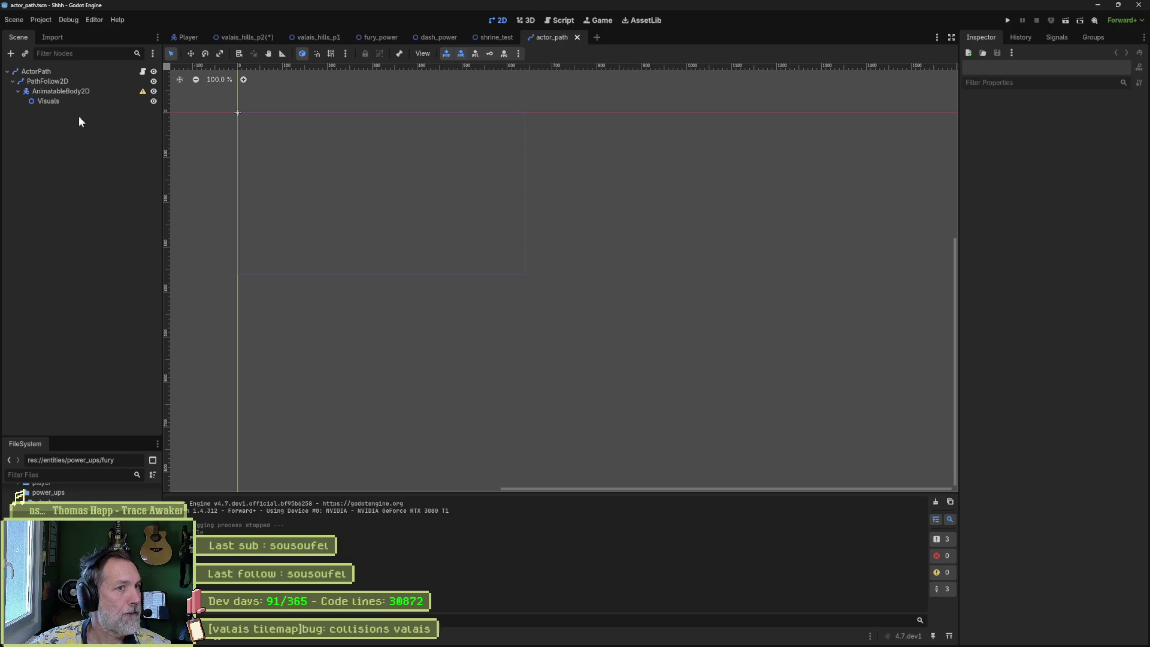
pyautogui.middleClick(538, 33)
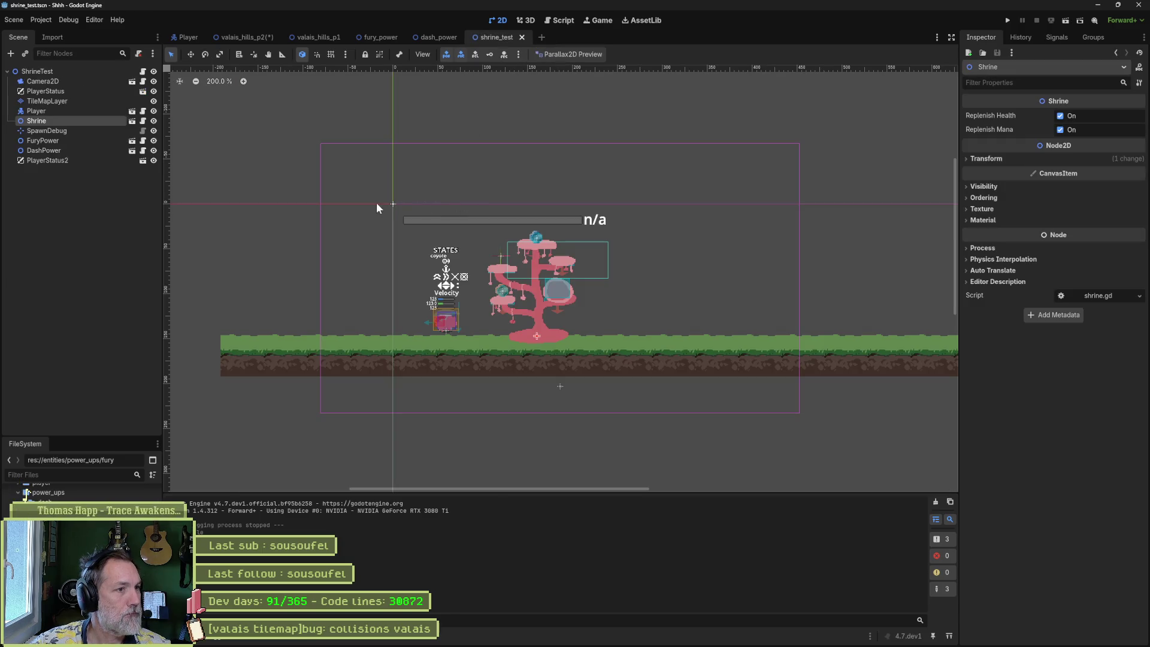
pyautogui.middleClick(489, 37)
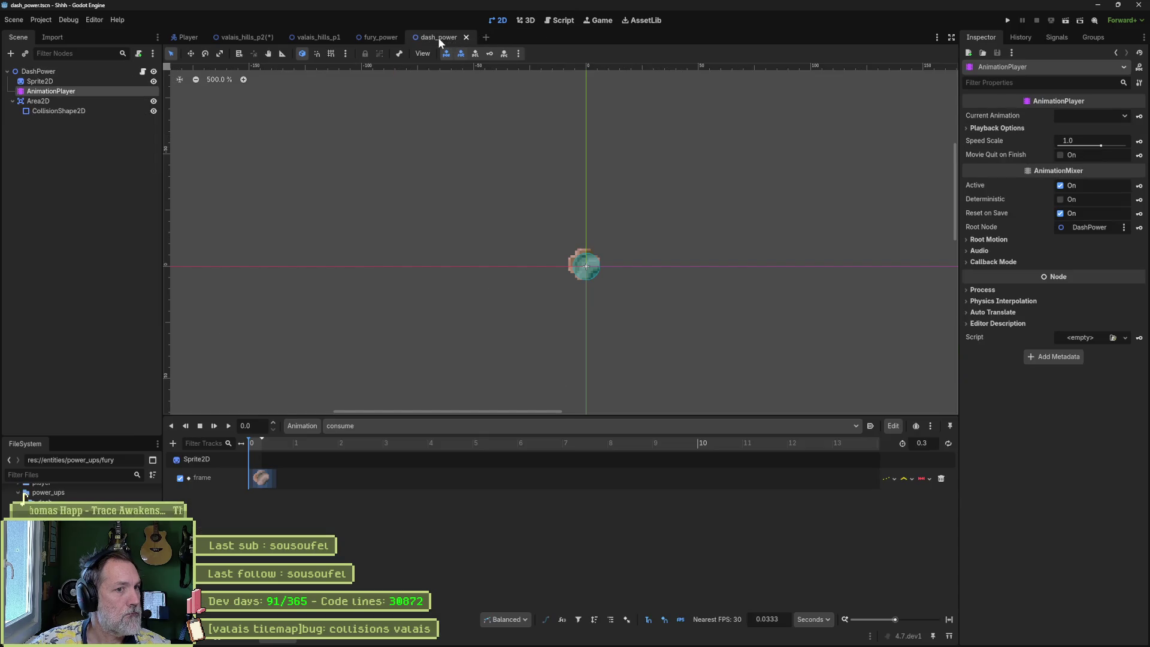
pyautogui.middleClick(437, 37)
pyautogui.middleClick(375, 38)
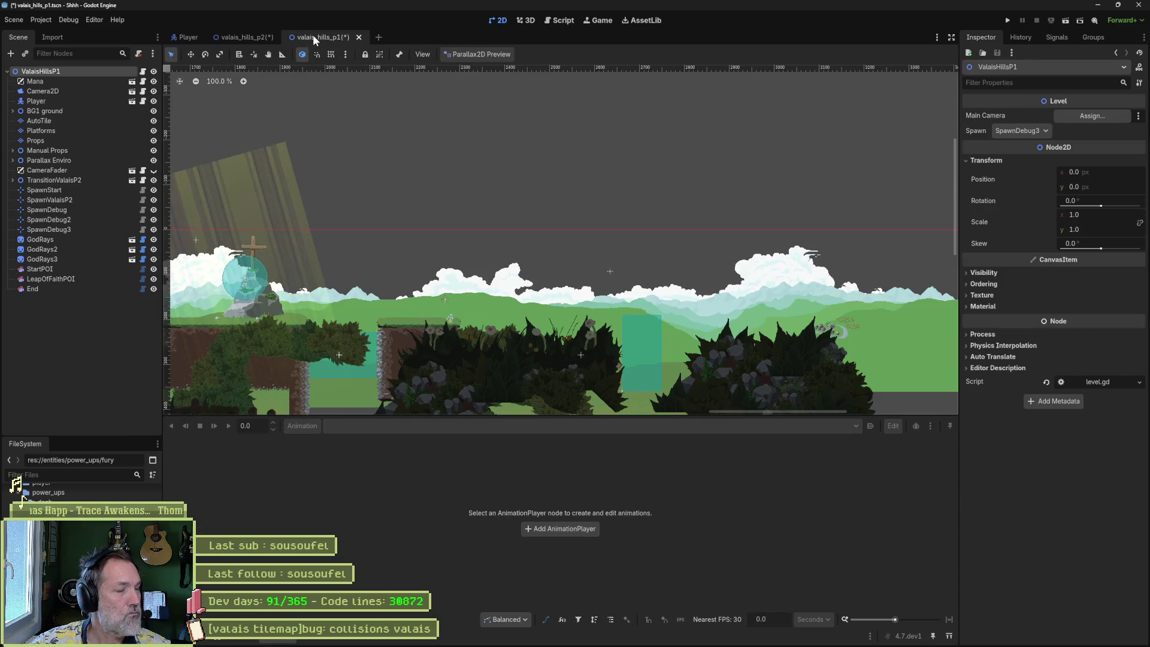
pyautogui.click(249, 37)
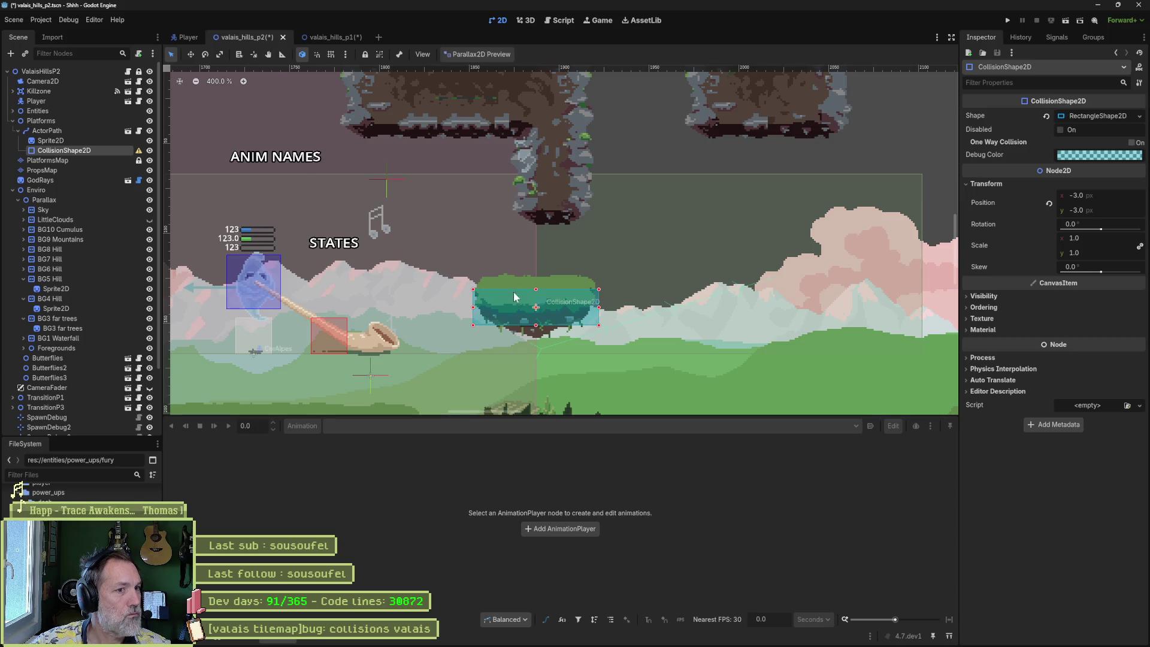
# - Pull both sides of the platform's collision rectangle in to its grassy top, then run the level
pyautogui.scroll(3, 521, 315)
pyautogui.scroll(1, 574, 319)
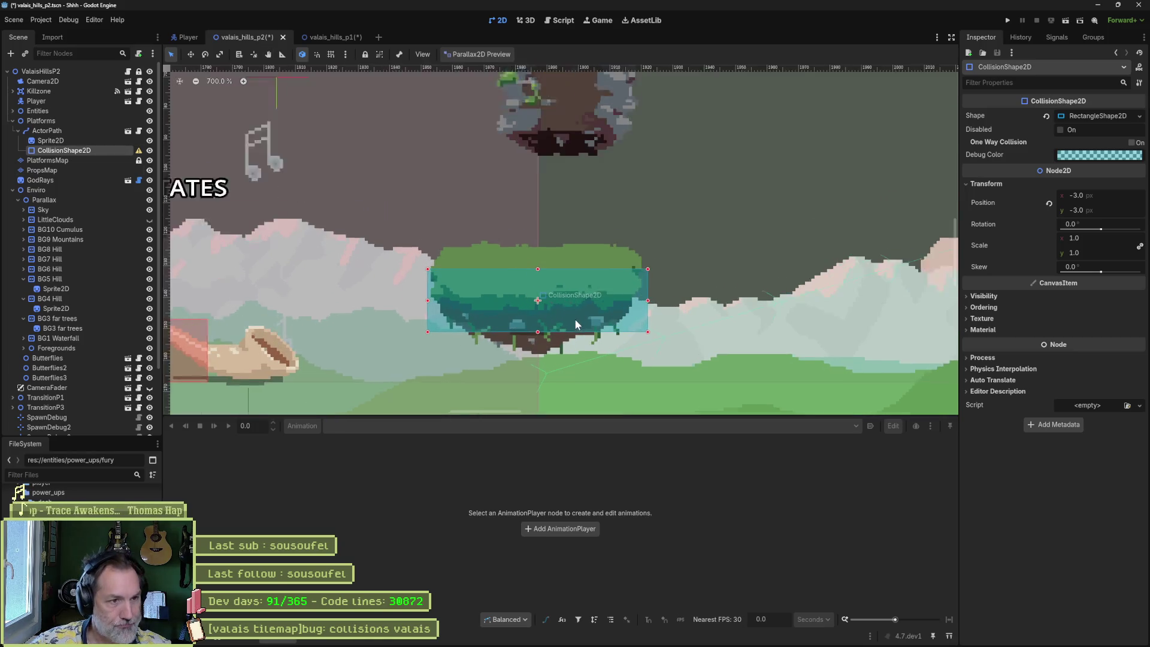
pyautogui.moveTo(658, 299); pyautogui.dragTo(638, 300)
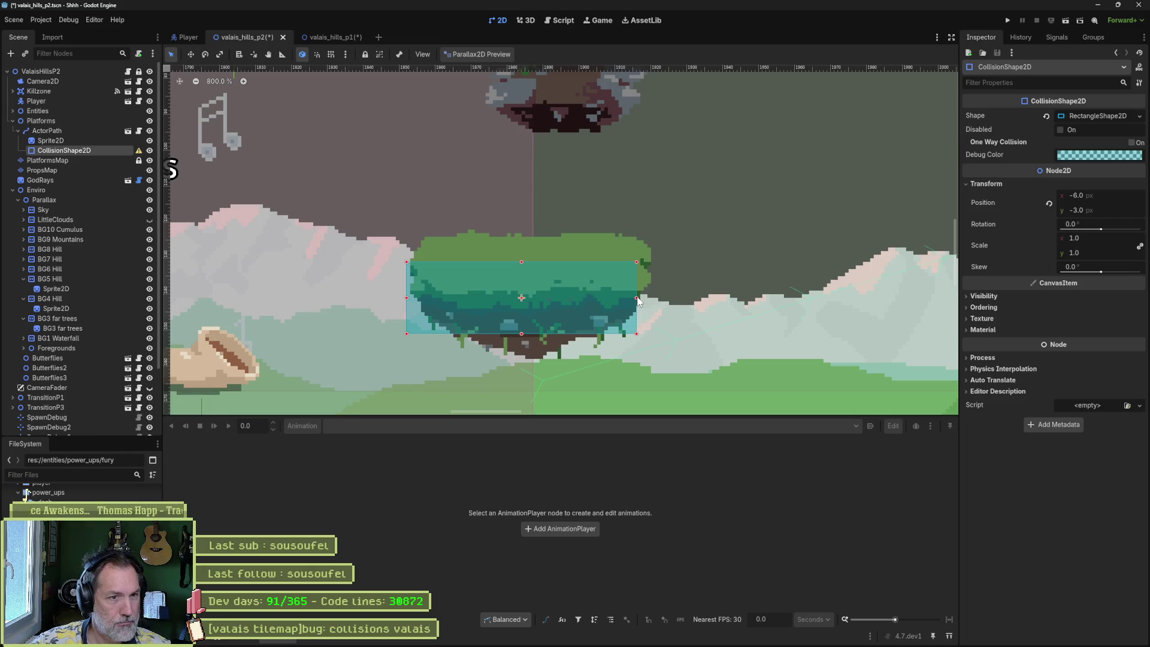
pyautogui.moveTo(408, 298); pyautogui.dragTo(421, 303)
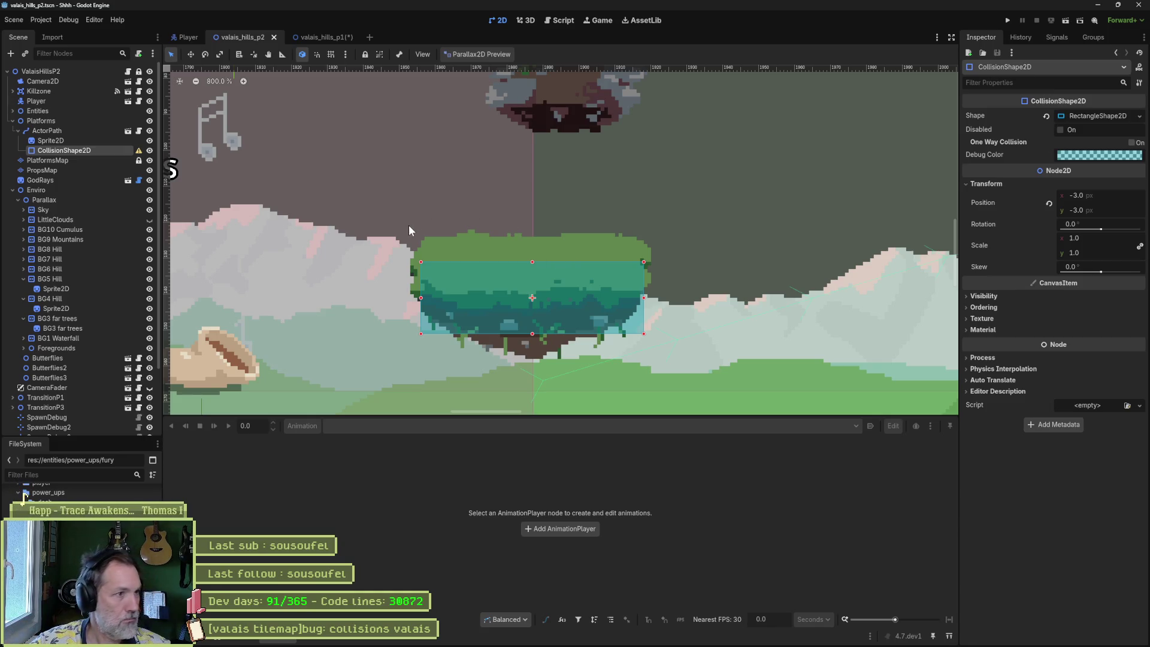
pyautogui.press('F6')
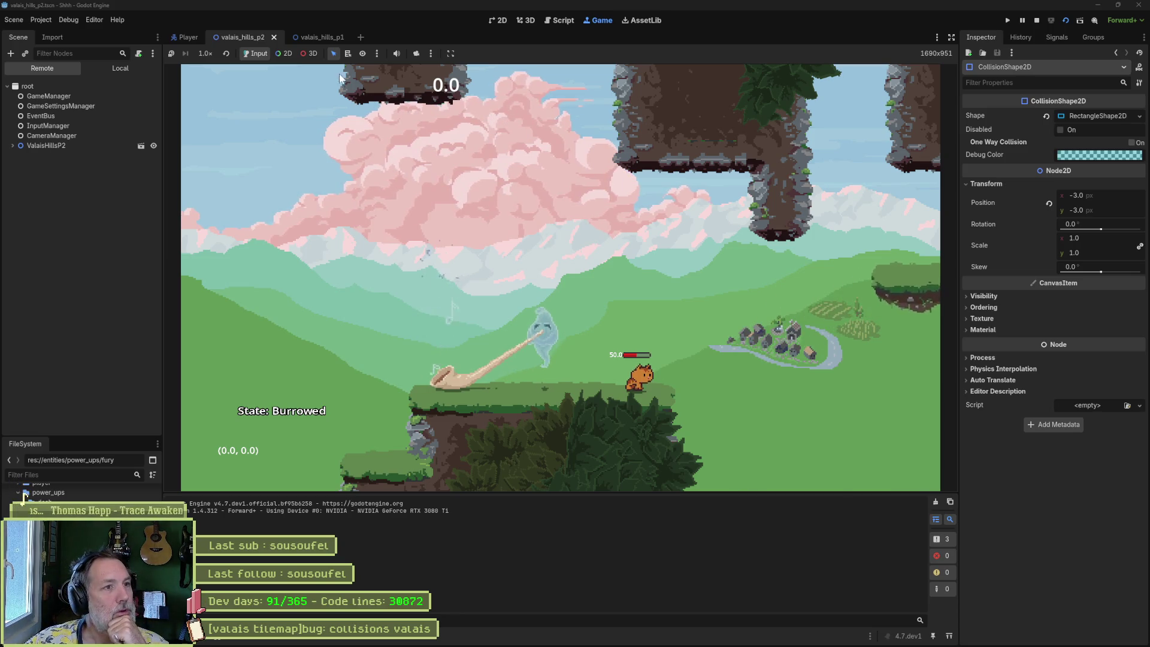
# - Wall-jump the cat back and forth between the left and right pillars
pyautogui.press('space')
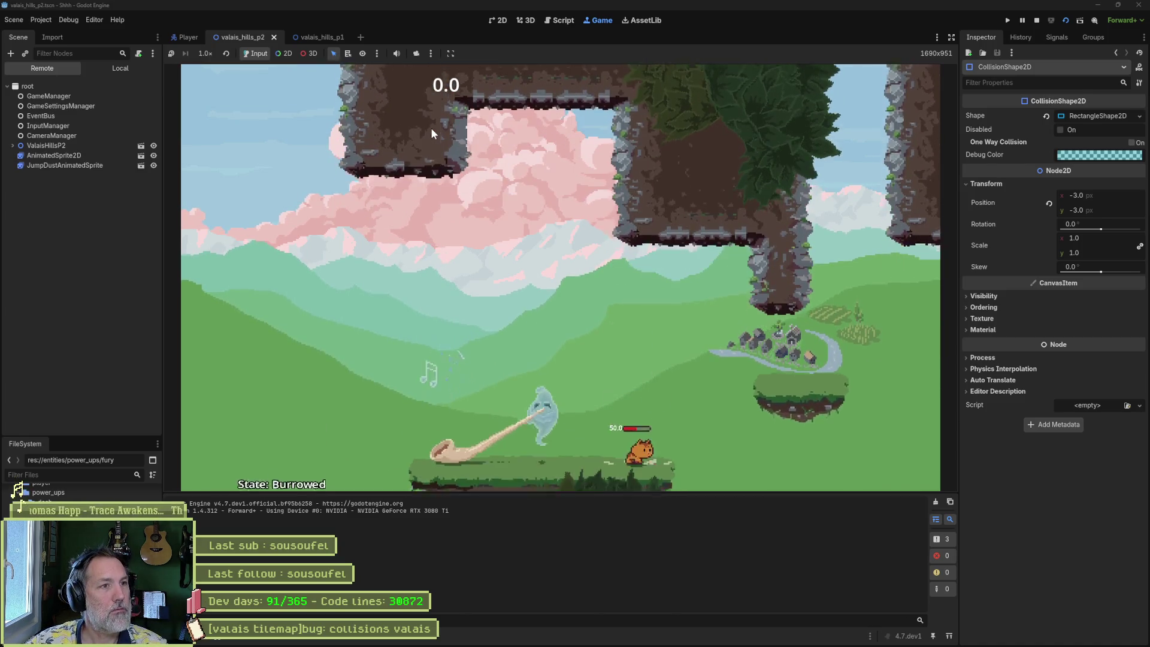
pyautogui.press('space')
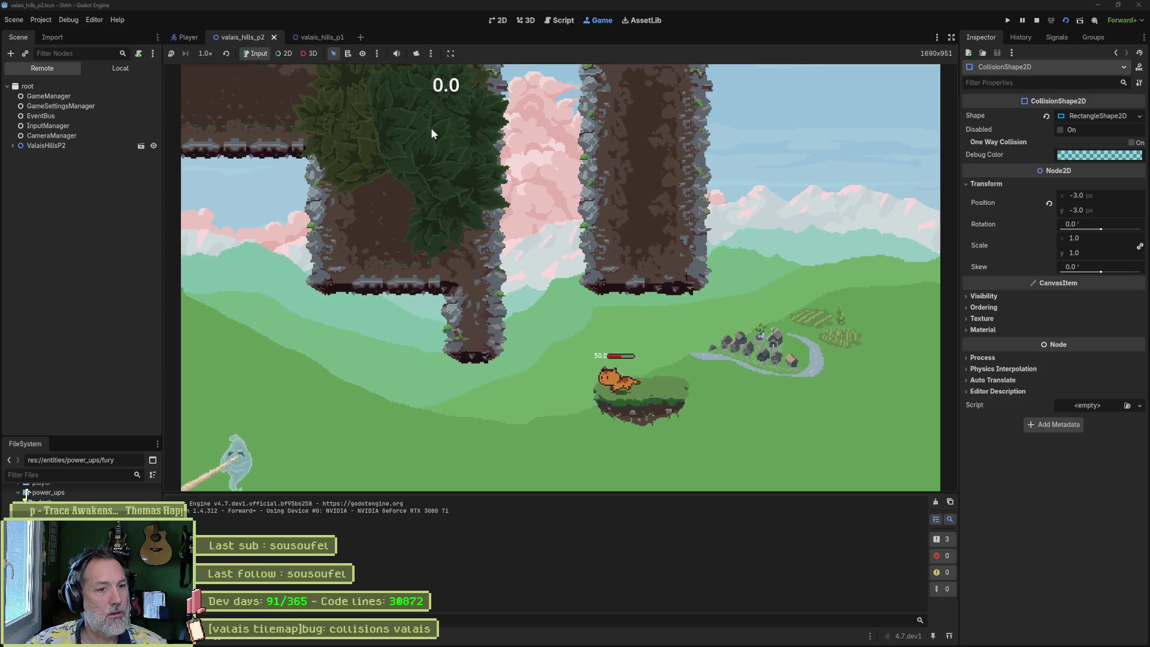
pyautogui.press('space')
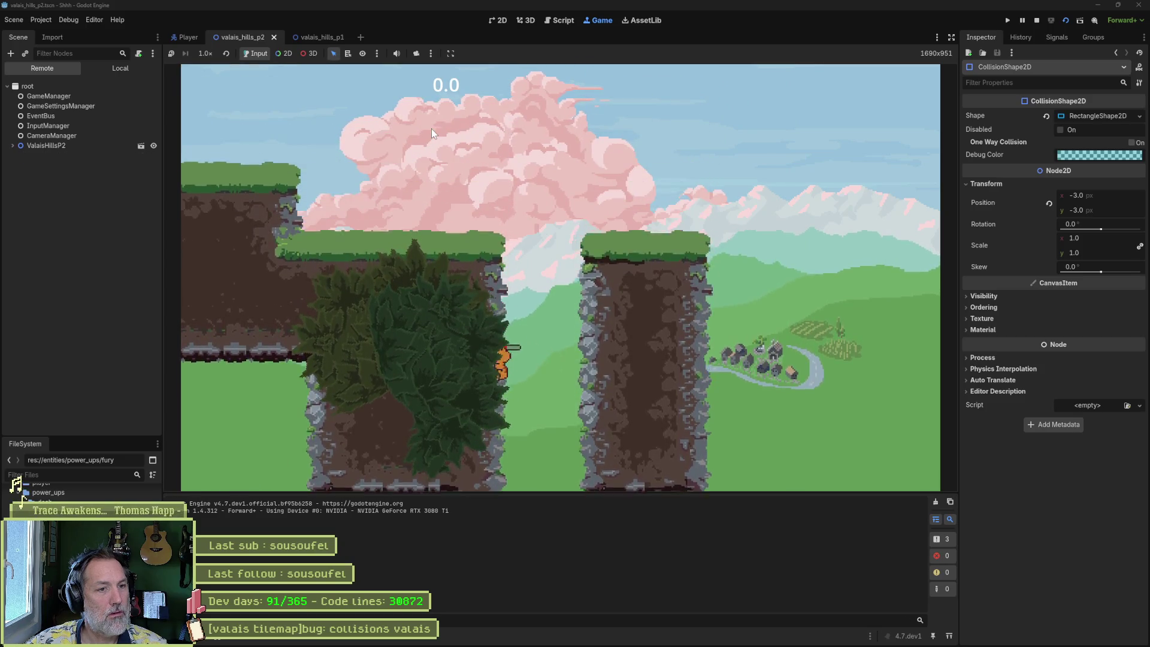
pyautogui.press('space')
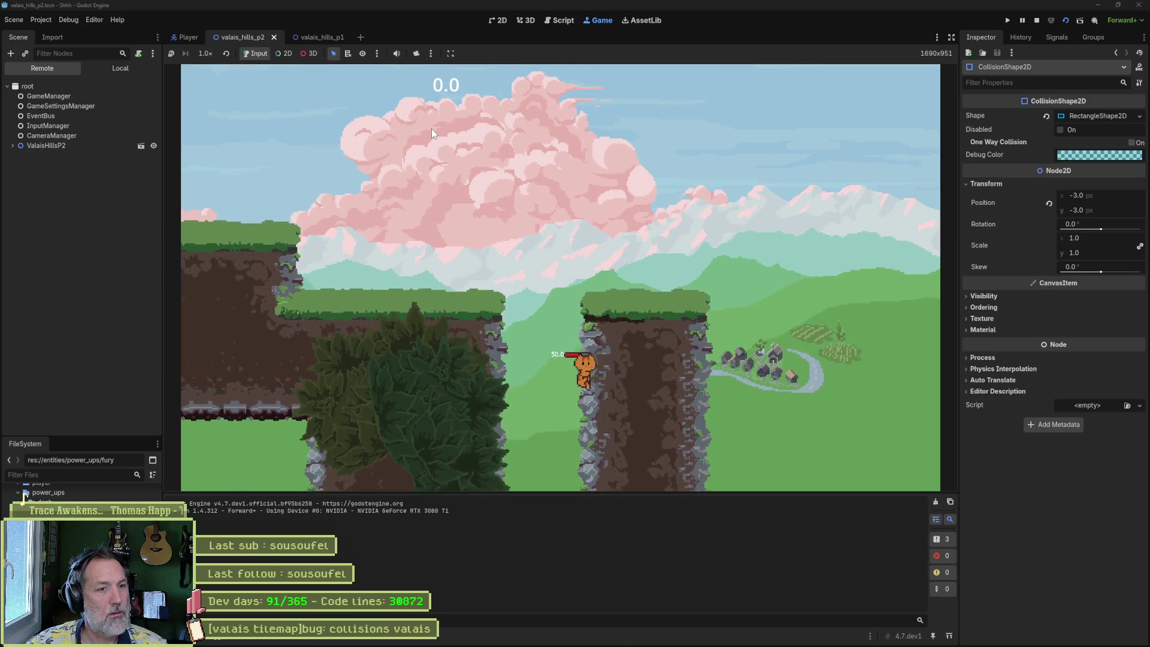
pyautogui.press('space')
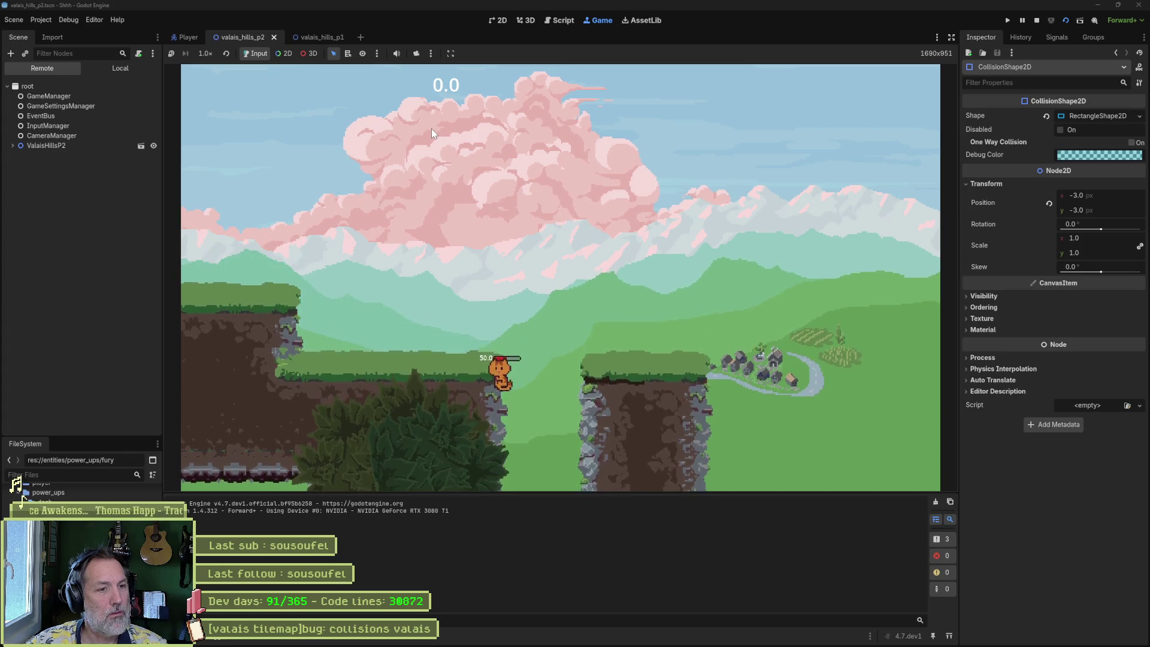
pyautogui.press('space')
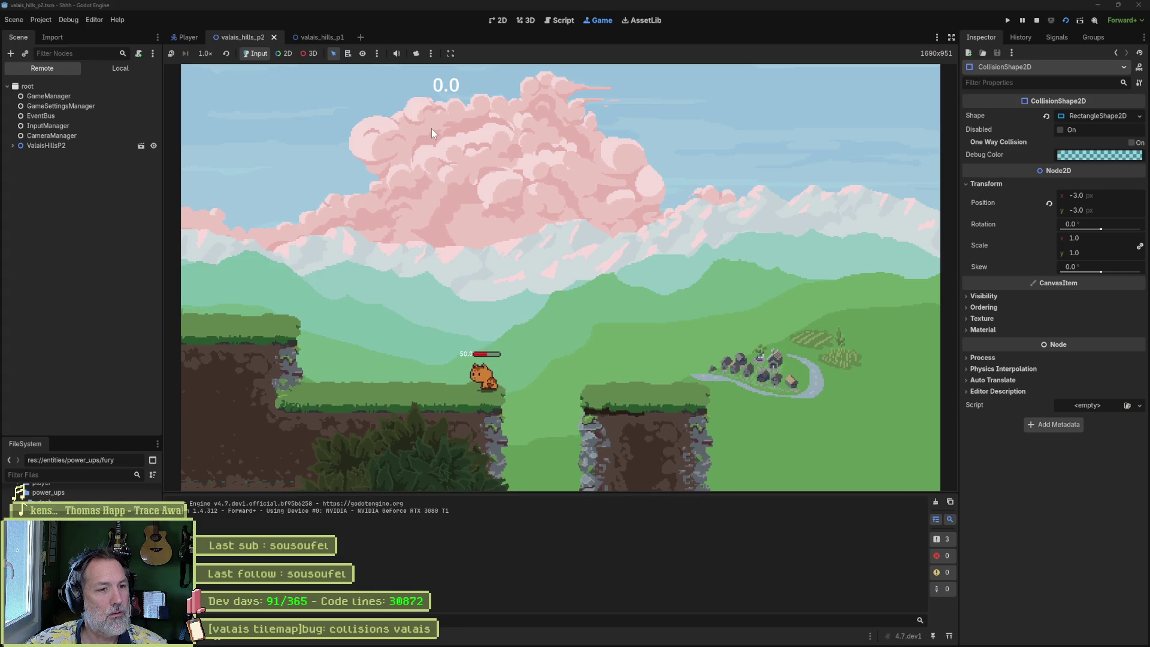
# - Run left and jump onto the pink tree's top, then leap off to the right
pyautogui.press('Left')
pyautogui.press('space')
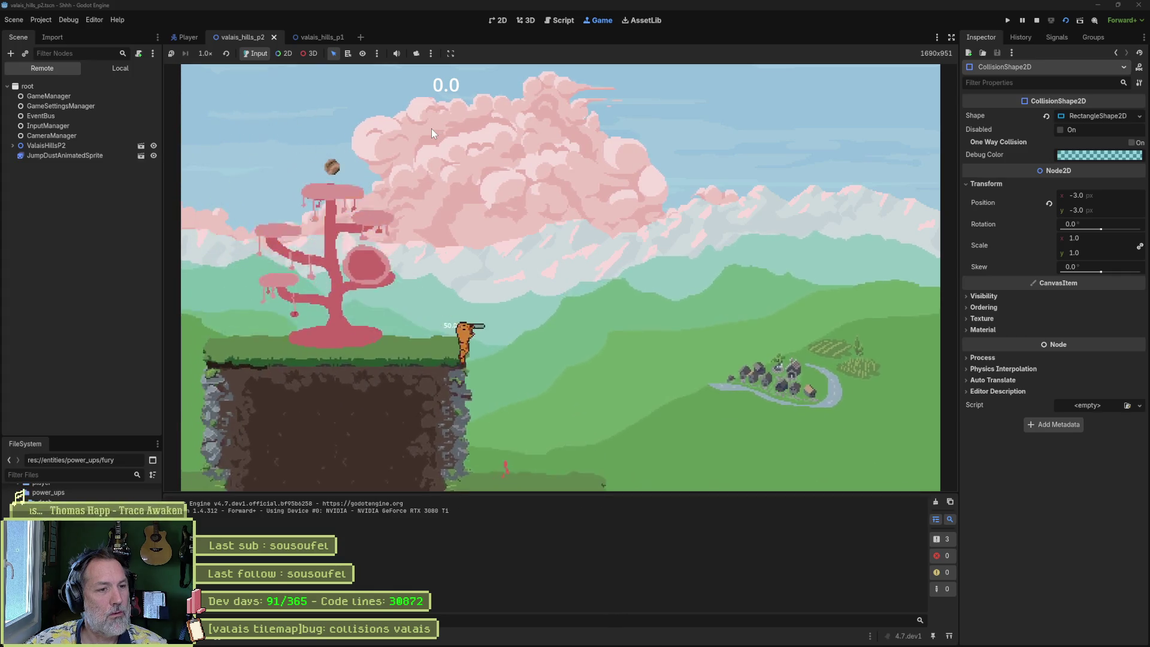
pyautogui.press('space')
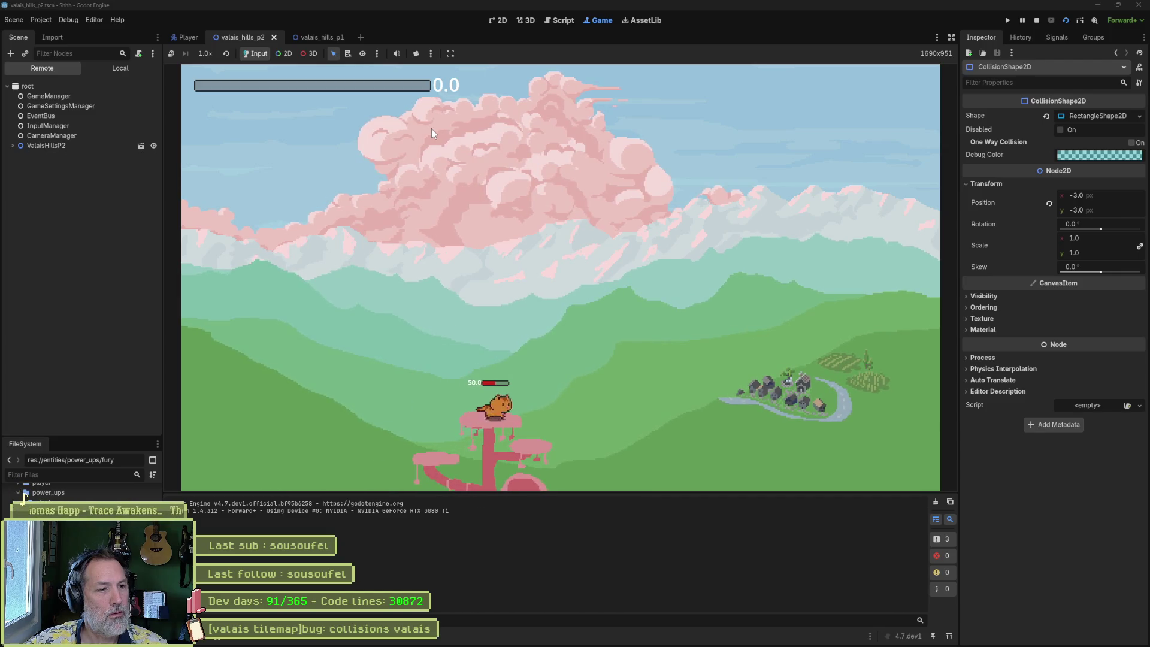
pyautogui.press('Right')
pyautogui.press('space')
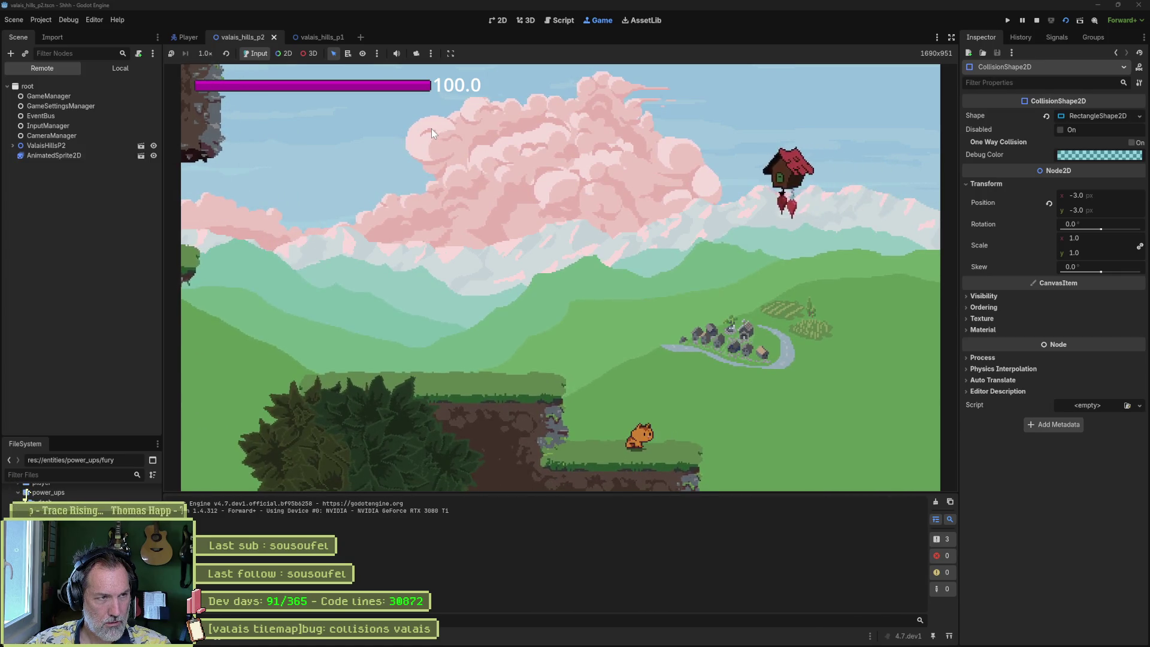
# - Stop the game, then collapse Platforms and expand Entities in the Scene tree
pyautogui.press('F8')
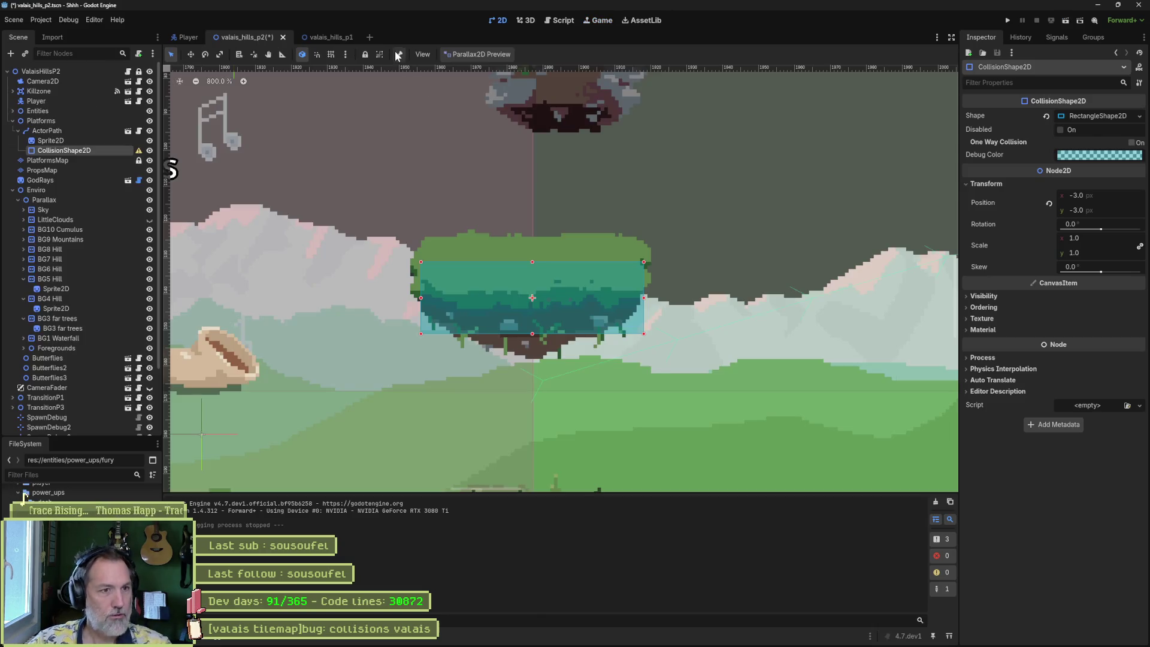
pyautogui.click(12, 121)
pyautogui.click(12, 111)
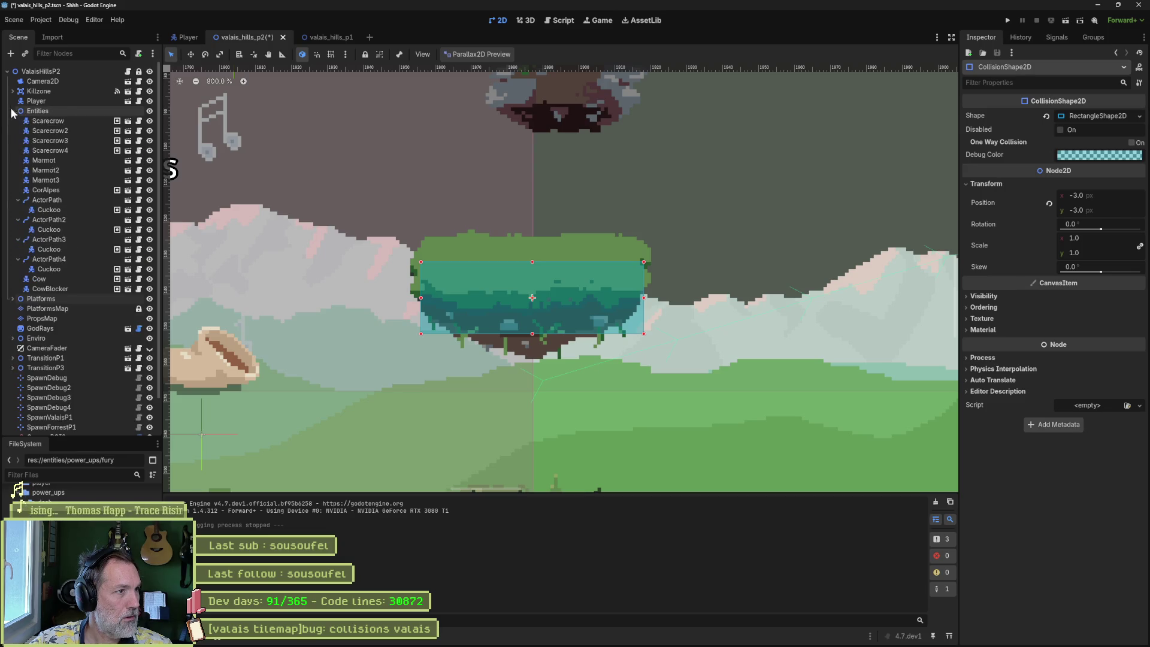
# - Turn on Attack for the ActorPath Cuckoo in the level and save the scene
pyautogui.scroll(-1, 396, 274)
pyautogui.scroll(-4, 419, 291)
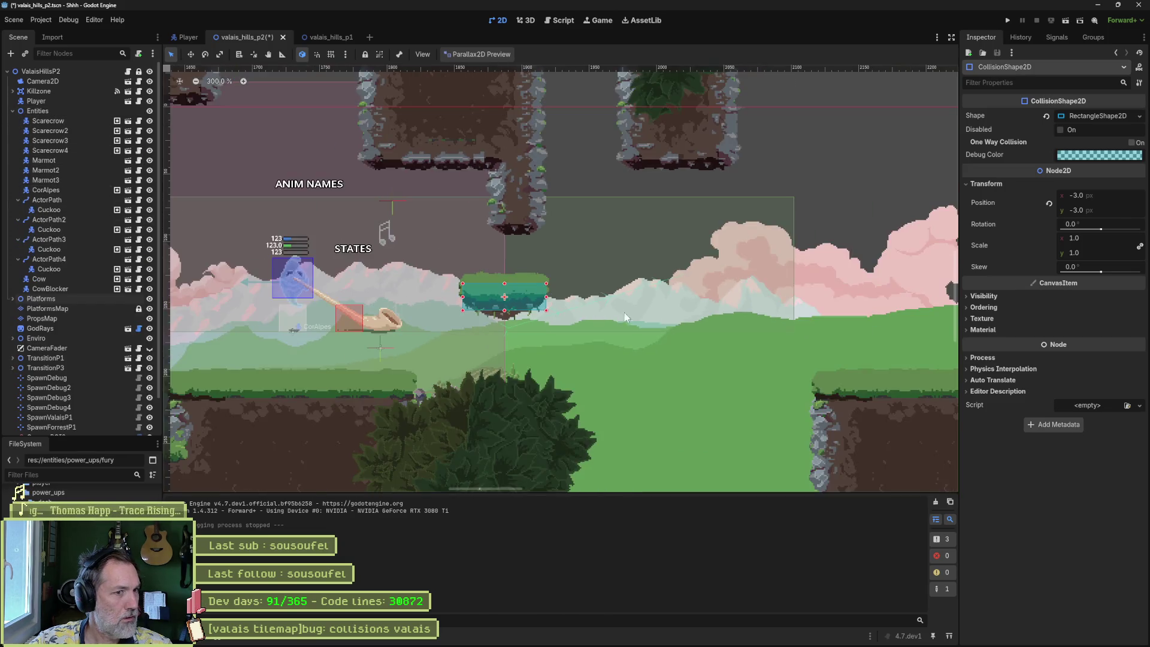
pyautogui.hscroll(5, 624, 313)
pyautogui.scroll(3, 854, 262)
pyautogui.hscroll(5, 855, 262)
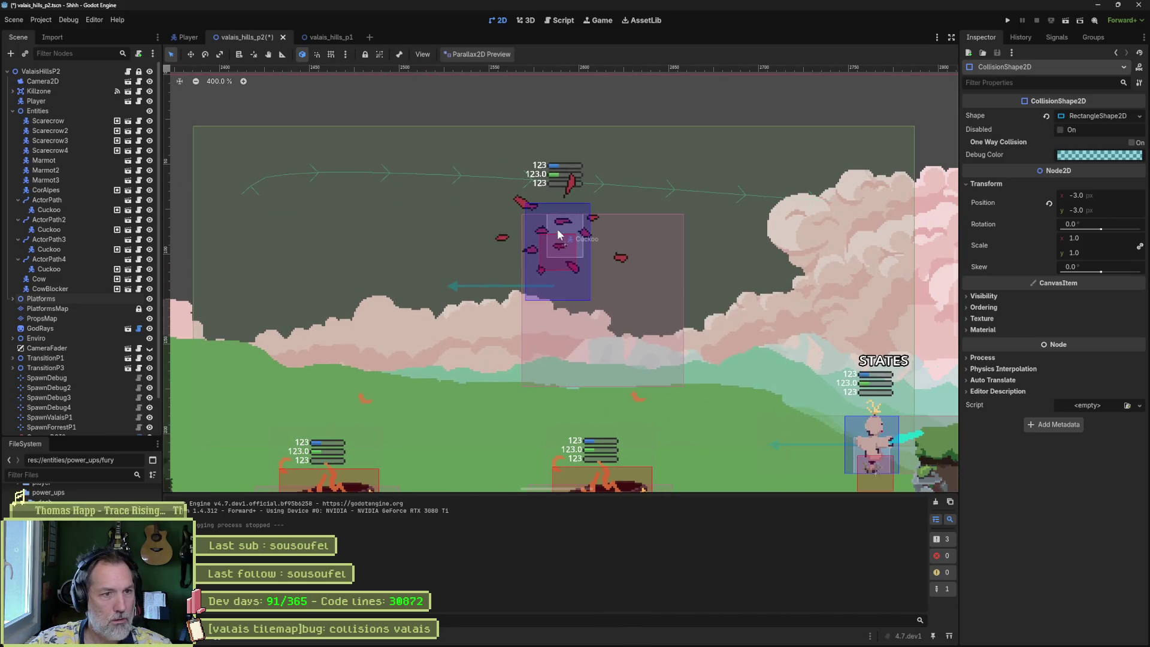
pyautogui.click(562, 236)
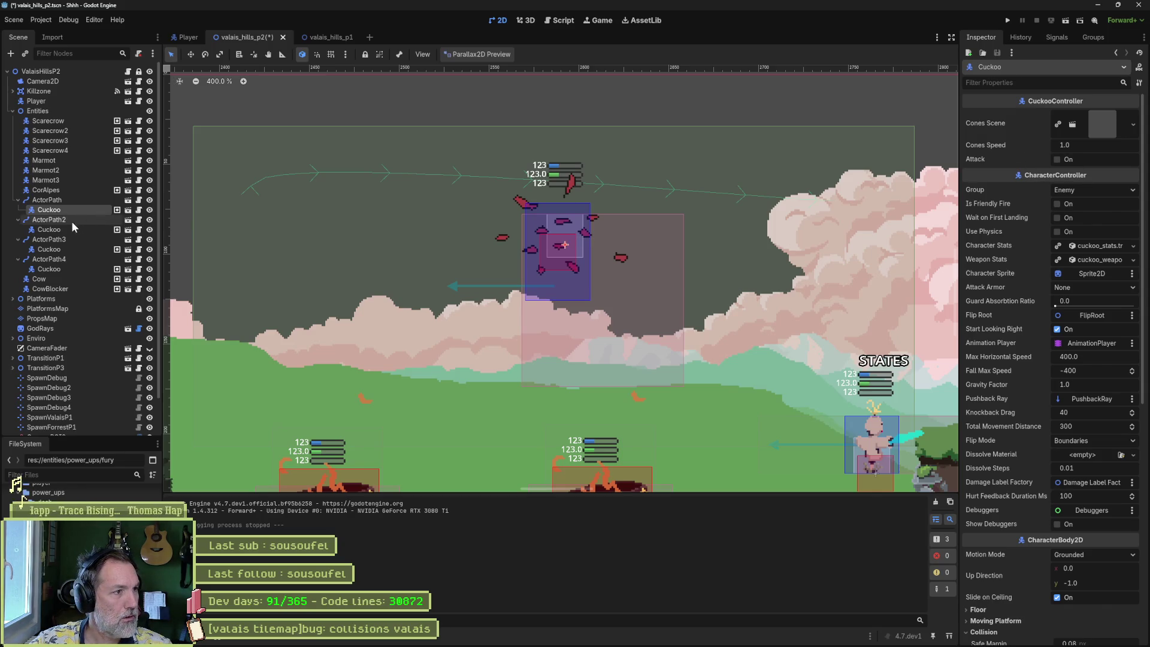
pyautogui.click(1058, 159)
pyautogui.scroll(-1, 707, 275)
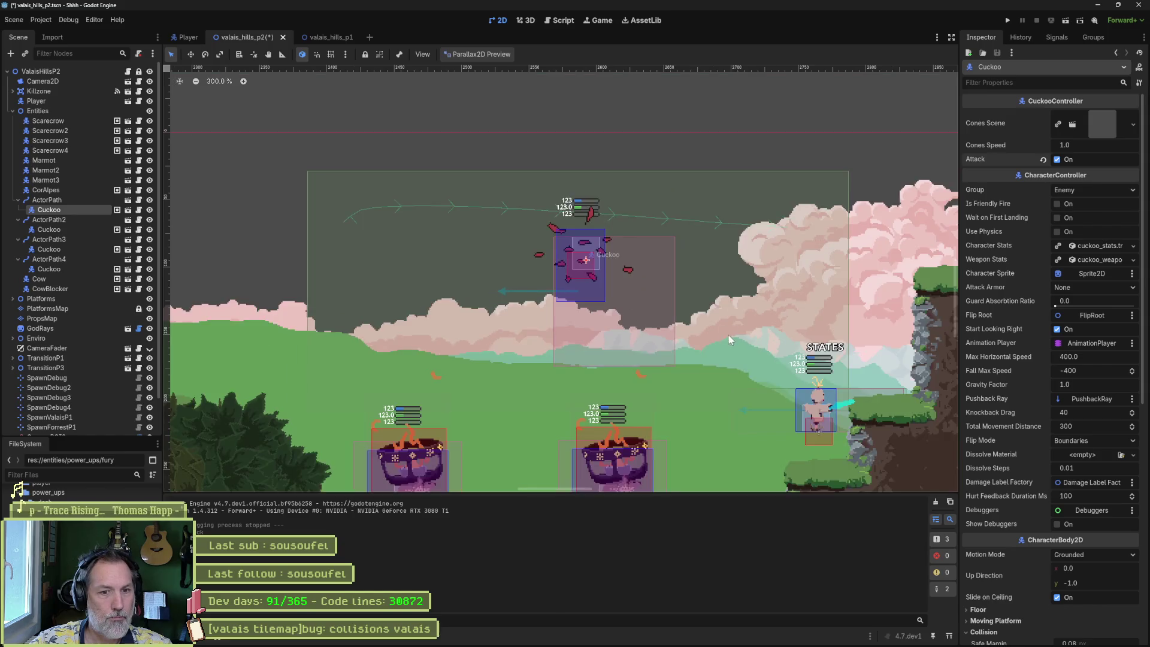
pyautogui.moveTo(728, 335); pyautogui.dragTo(542, 303)
pyautogui.hotkey('ctrl', 's')
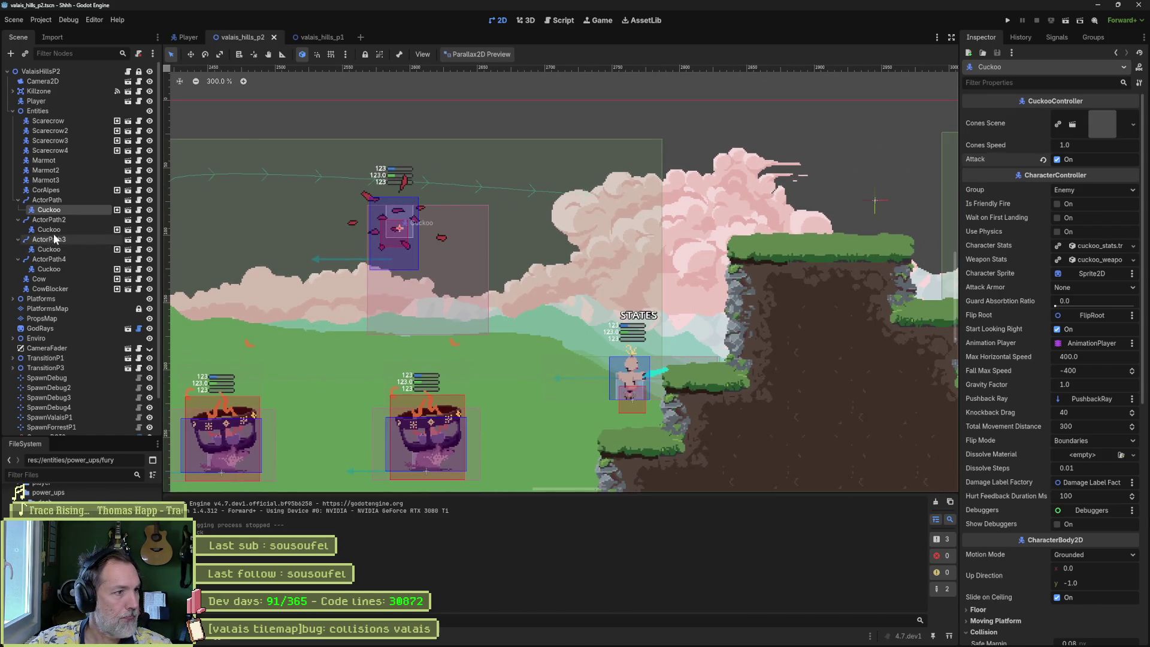
# - Enable Attack on the ActorPath2 and ActorPath3 Cuckoos, save, and run the level
pyautogui.click(50, 231)
pyautogui.press('f')
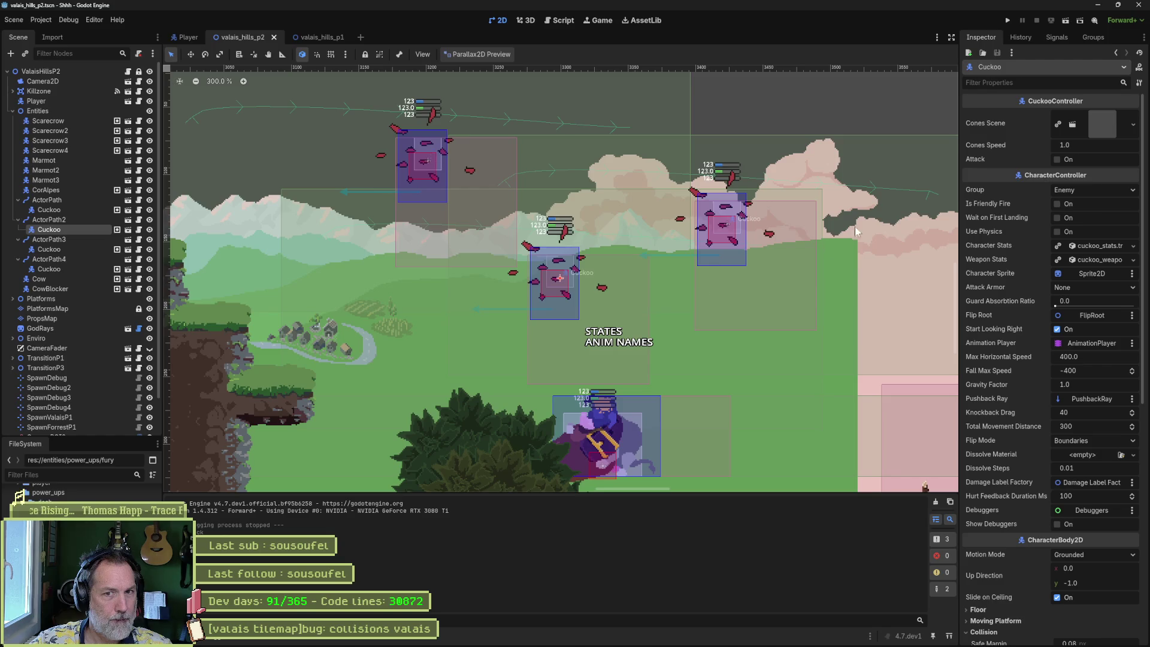
pyautogui.click(1059, 160)
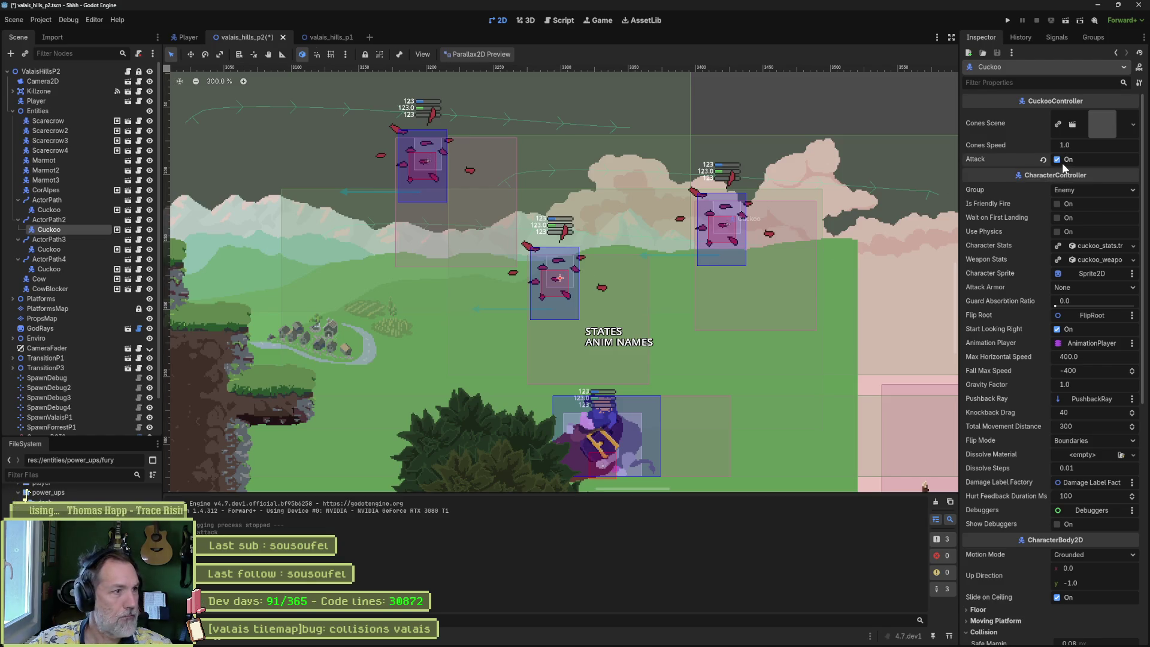
pyautogui.click(87, 248)
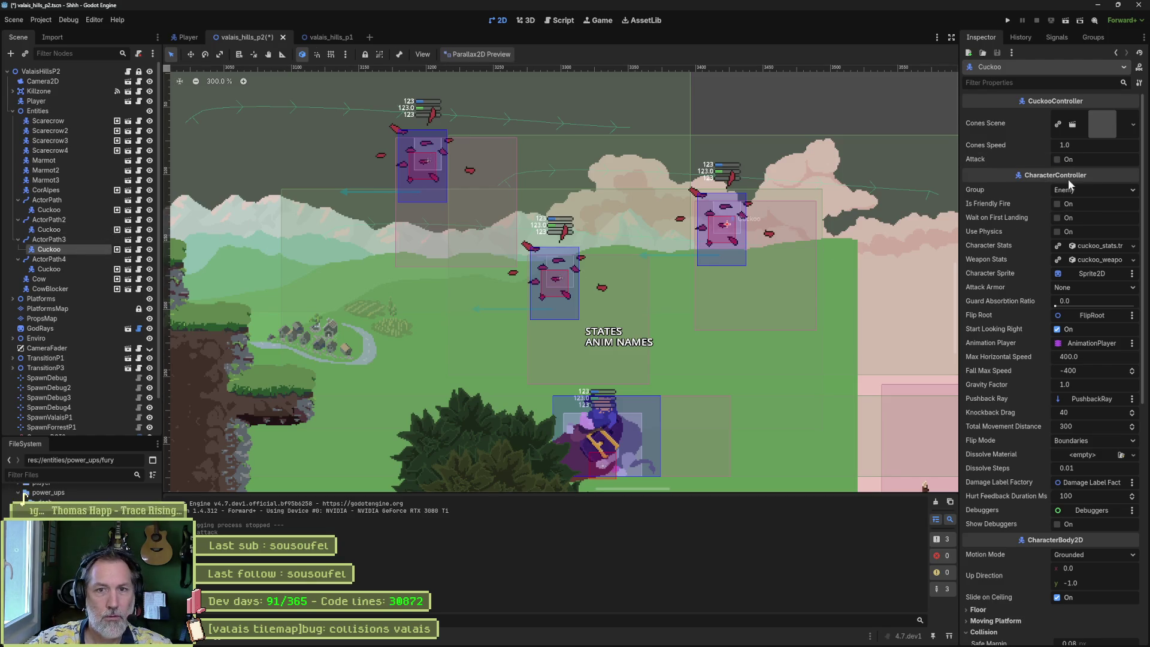
pyautogui.click(1058, 160)
pyautogui.hotkey('ctrl', 's')
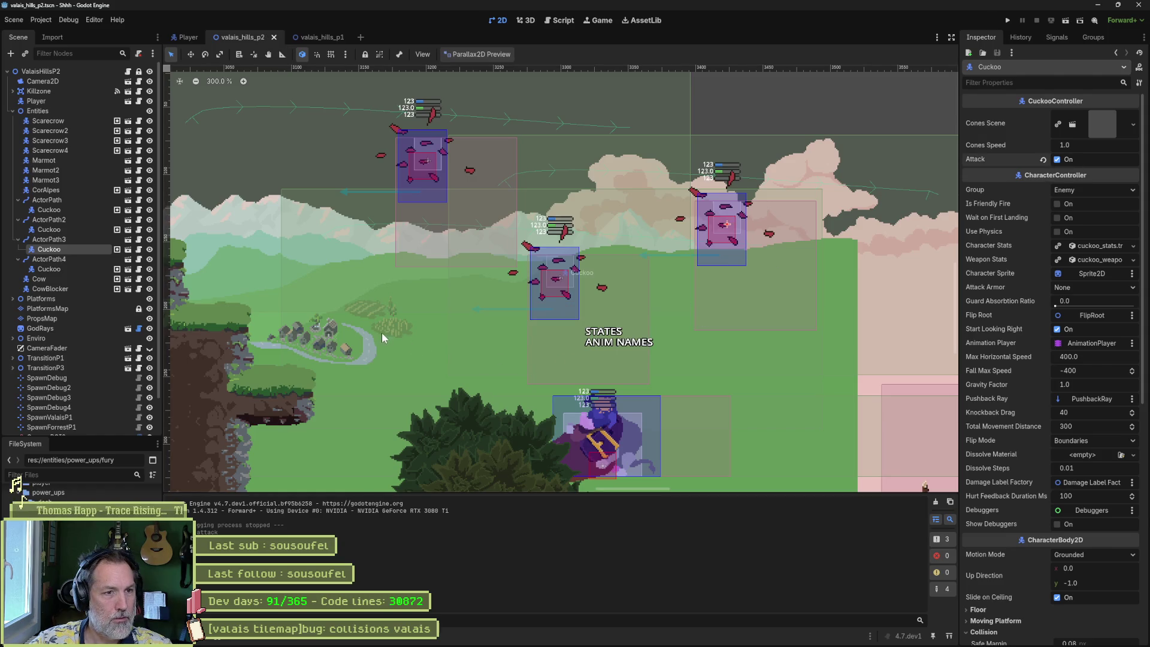
pyautogui.press('F6')
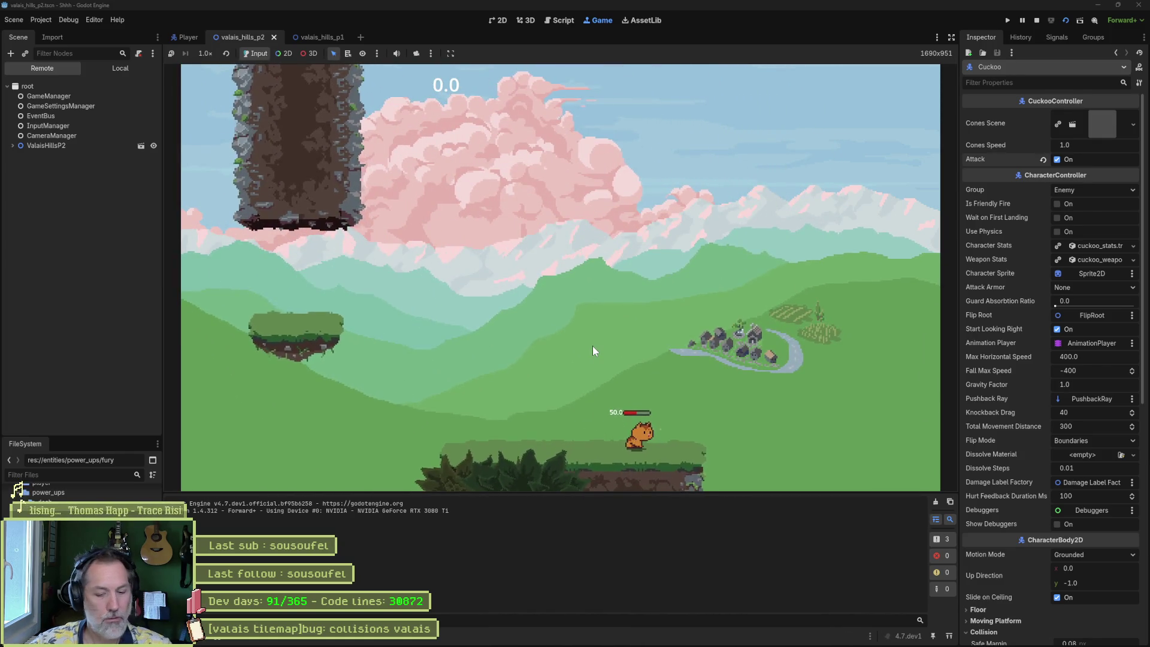
# - Stop the Valais hills play-test and return to valais_hills_p2 in the 2D editor
pyautogui.press('F8')
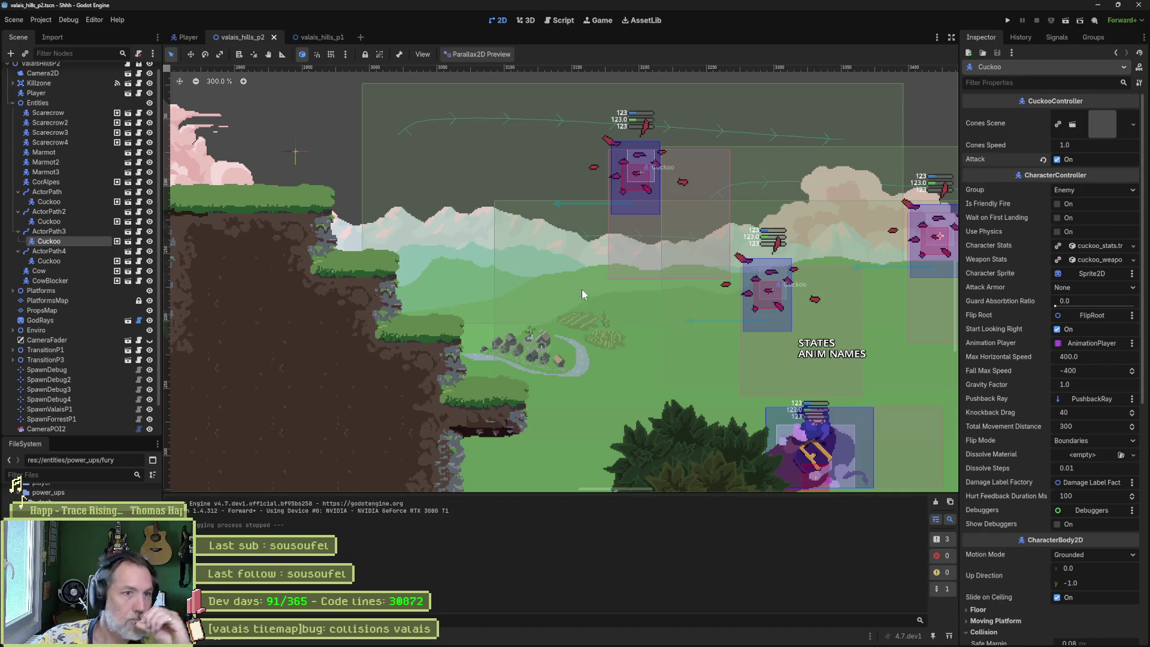
pyautogui.scroll(-5, 581, 294)
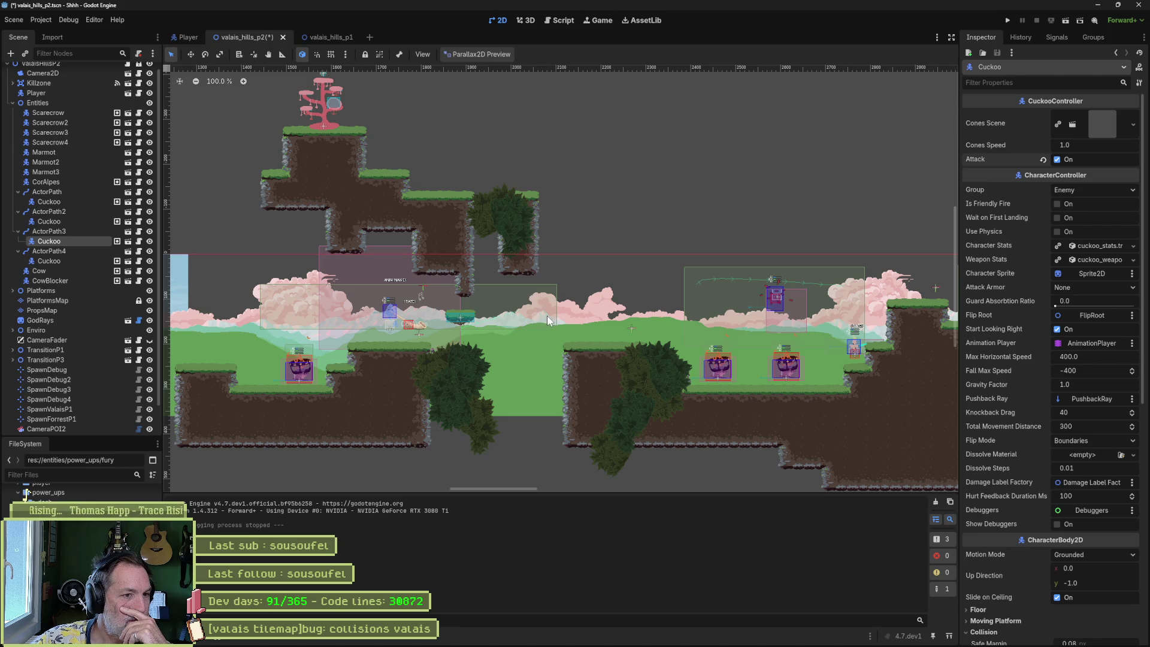
pyautogui.moveTo(871, 345); pyautogui.dragTo(476, 293)
pyautogui.moveTo(871, 368); pyautogui.dragTo(640, 357)
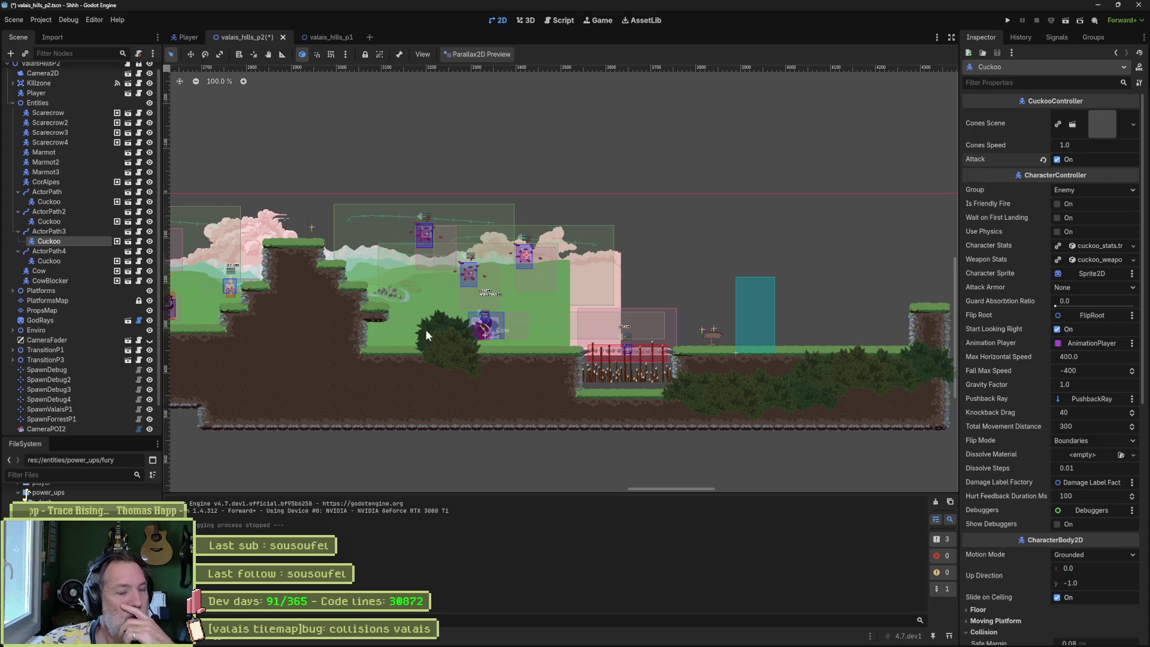
pyautogui.moveTo(470, 329); pyautogui.dragTo(647, 303)
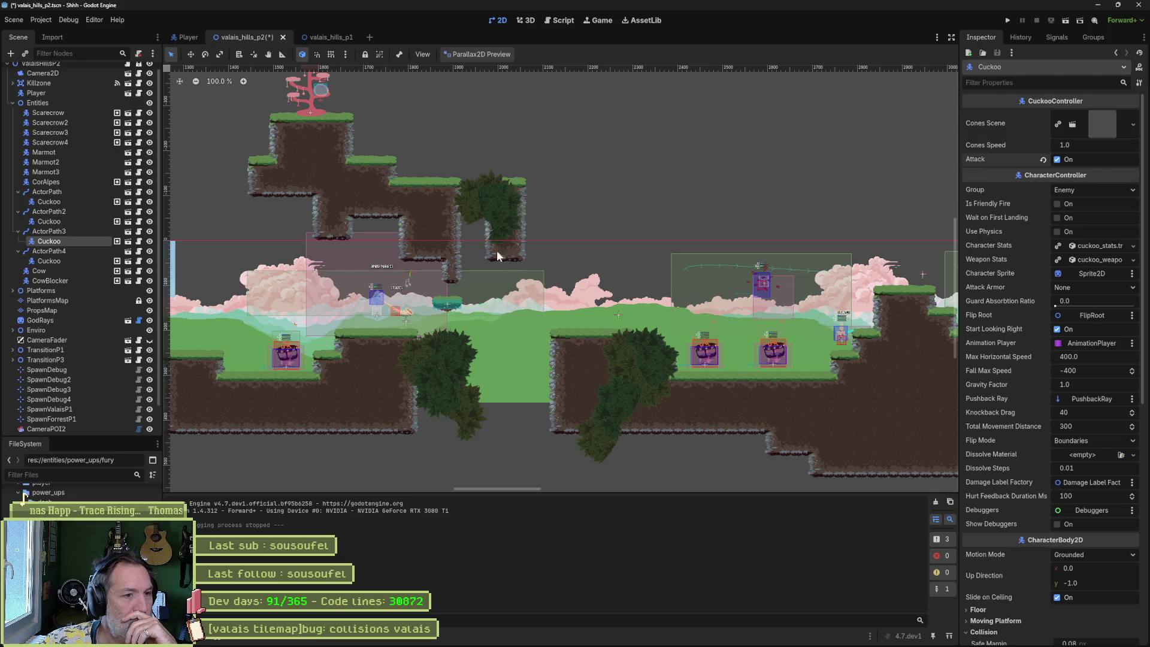
pyautogui.moveTo(805, 330)
pyautogui.mouseDown()
pyautogui.moveTo(558, 298)
pyautogui.moveTo(360, 290)
pyautogui.mouseUp()
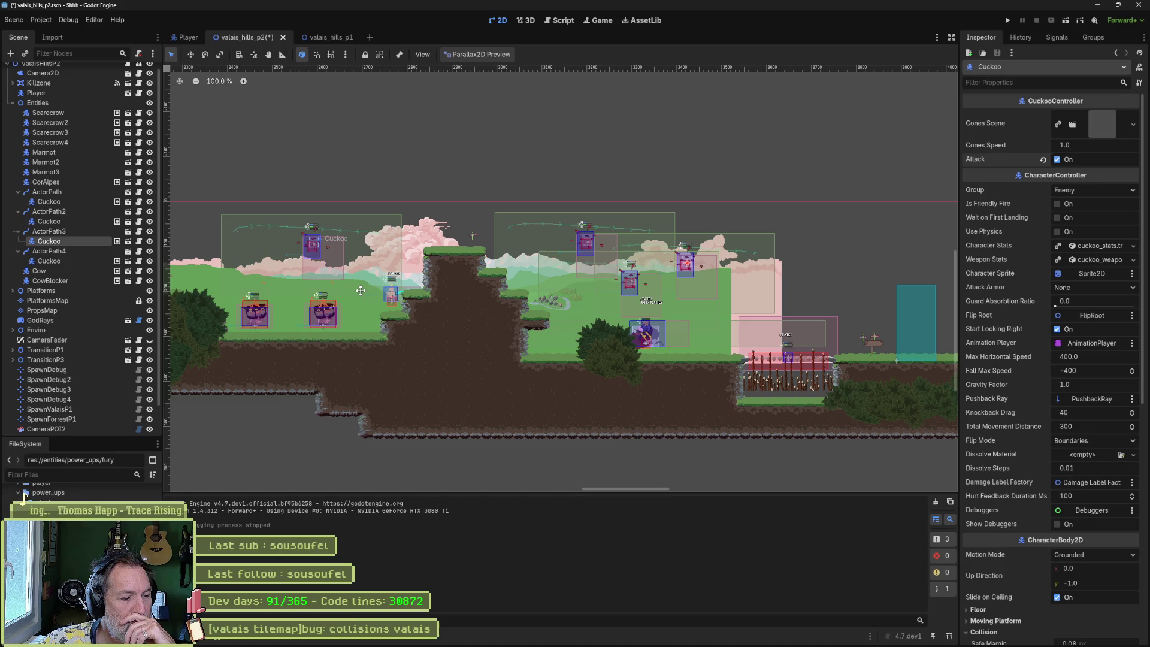
pyautogui.moveTo(360, 291)
pyautogui.mouseDown()
pyautogui.moveTo(748, 325)
pyautogui.moveTo(622, 310)
pyautogui.mouseUp()
pyautogui.scroll(3, 659, 299)
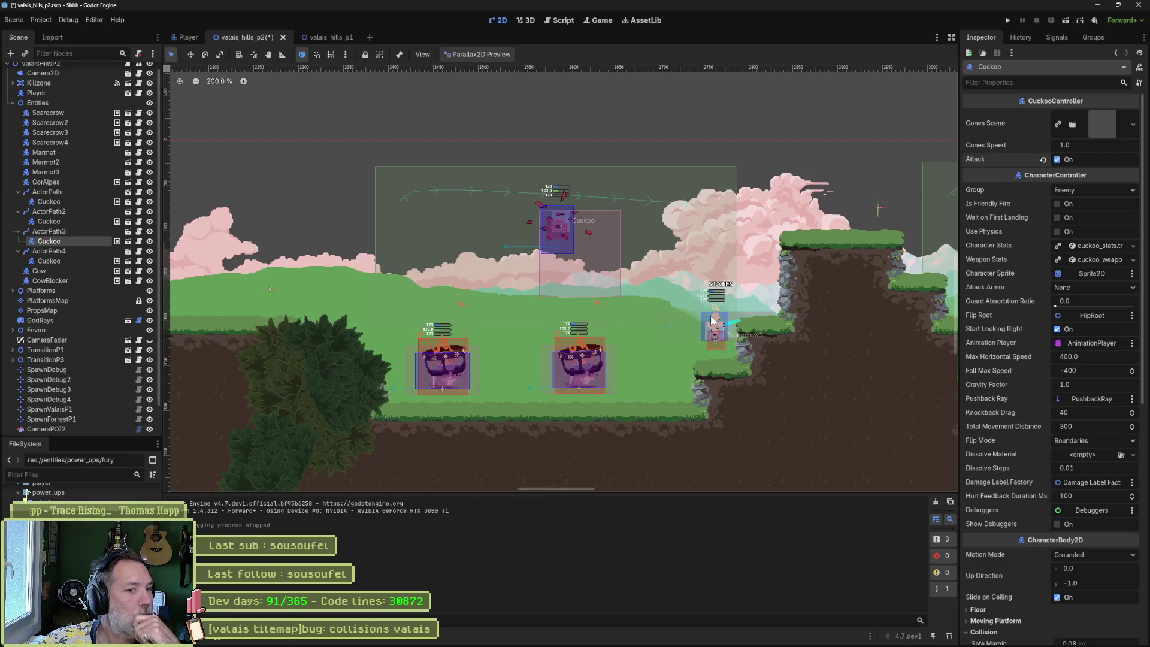
pyautogui.scroll(-5, 679, 322)
pyautogui.scroll(3, 678, 321)
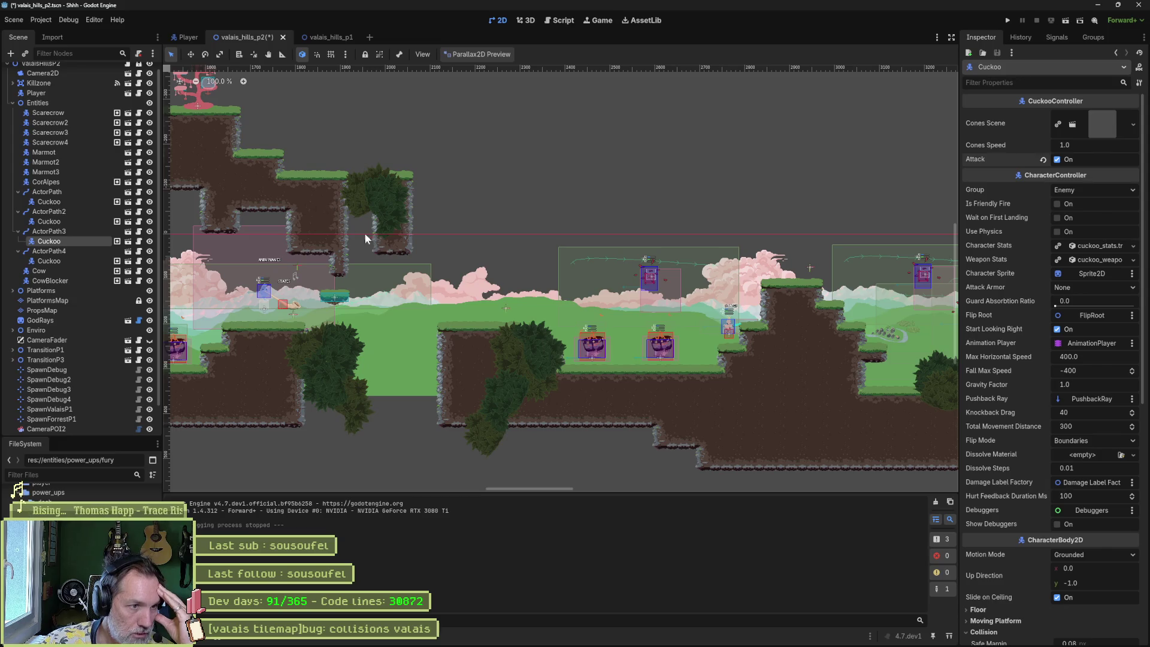
pyautogui.hscroll(3, 557, 294)
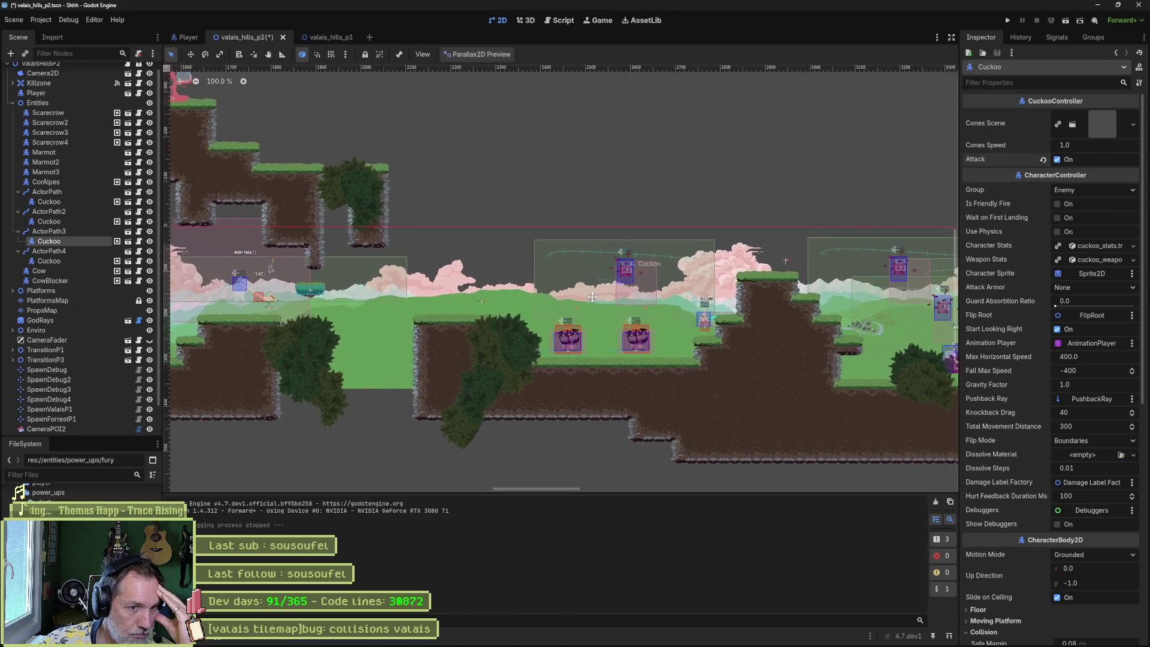
pyautogui.moveTo(558, 294); pyautogui.dragTo(563, 291)
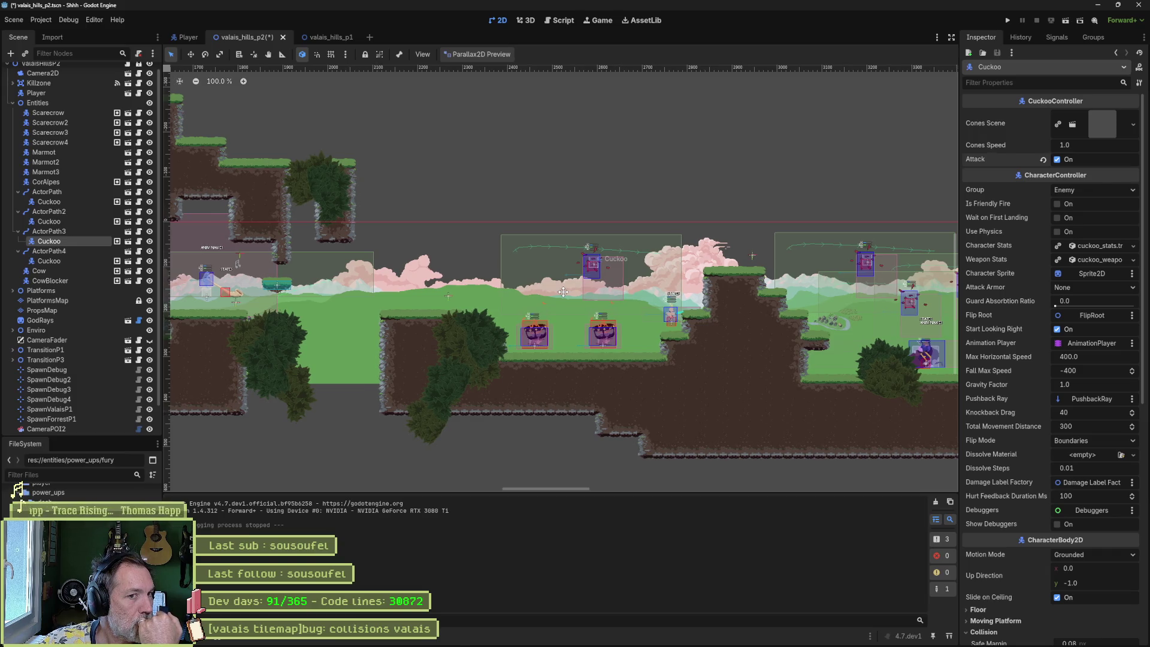
pyautogui.hscroll(5, 563, 292)
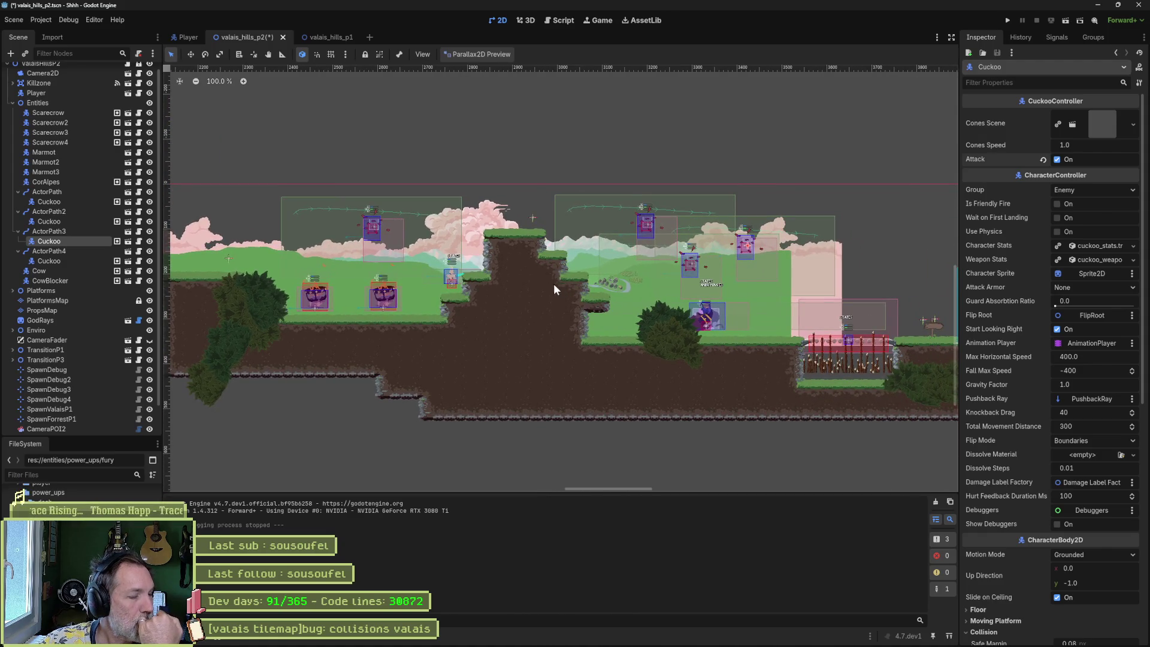
pyautogui.scroll(-3, 554, 283)
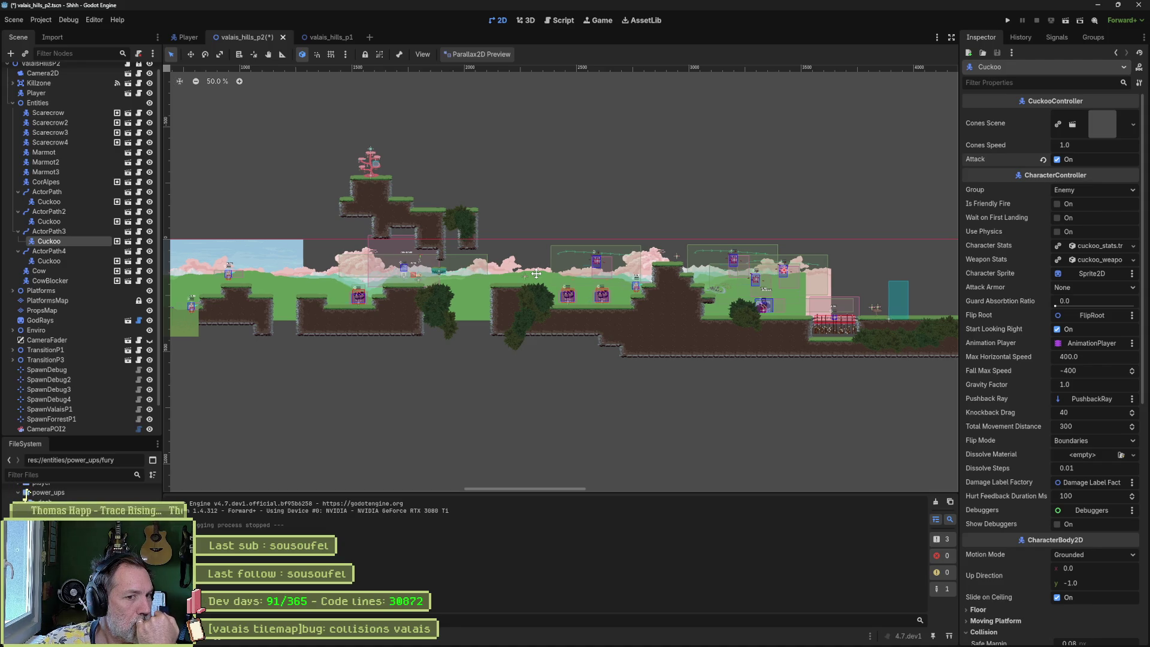
pyautogui.moveTo(536, 274); pyautogui.dragTo(537, 274)
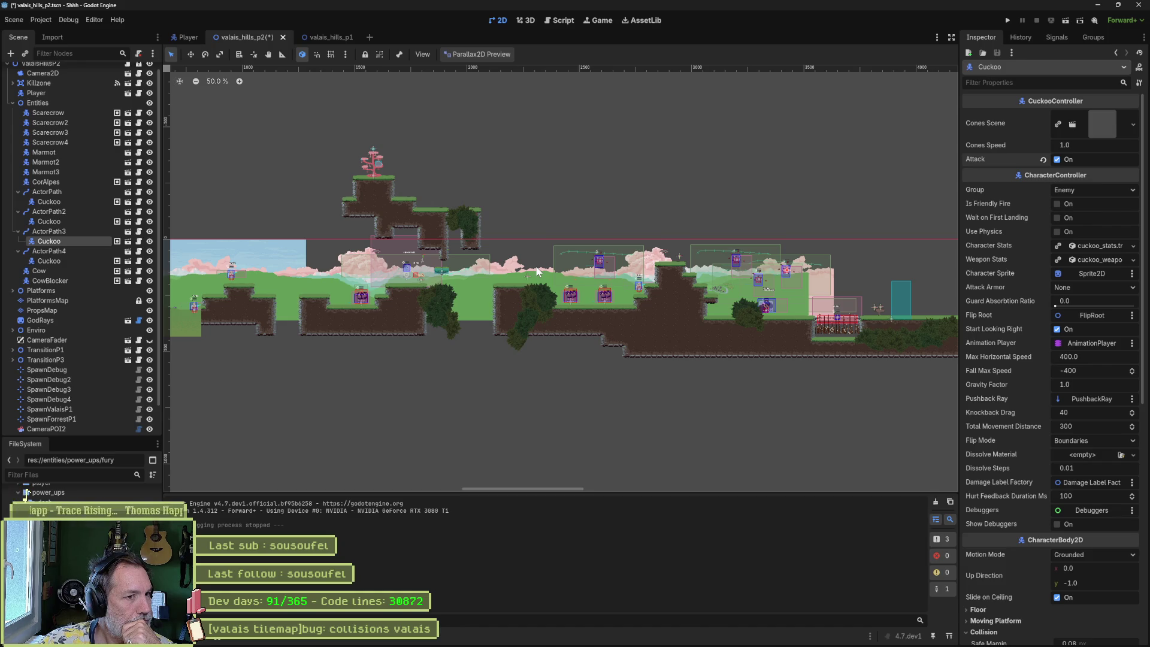
pyautogui.hscroll(3, 623, 254)
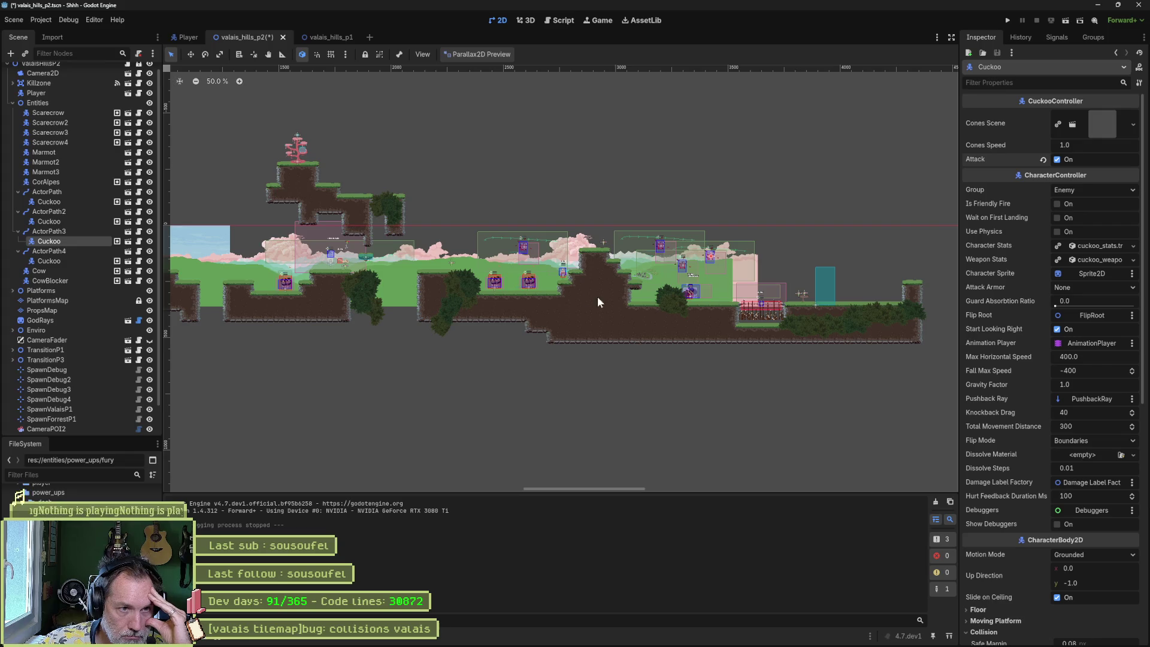
pyautogui.moveTo(812, 319); pyautogui.dragTo(631, 317)
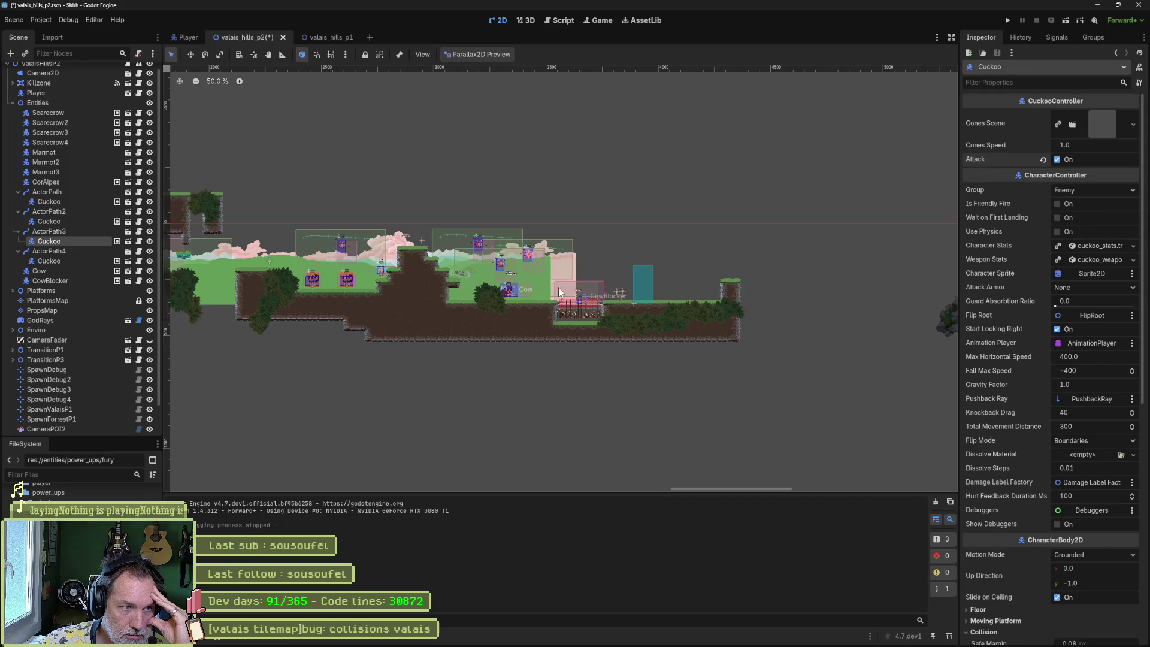
pyautogui.moveTo(294, 236); pyautogui.dragTo(377, 242)
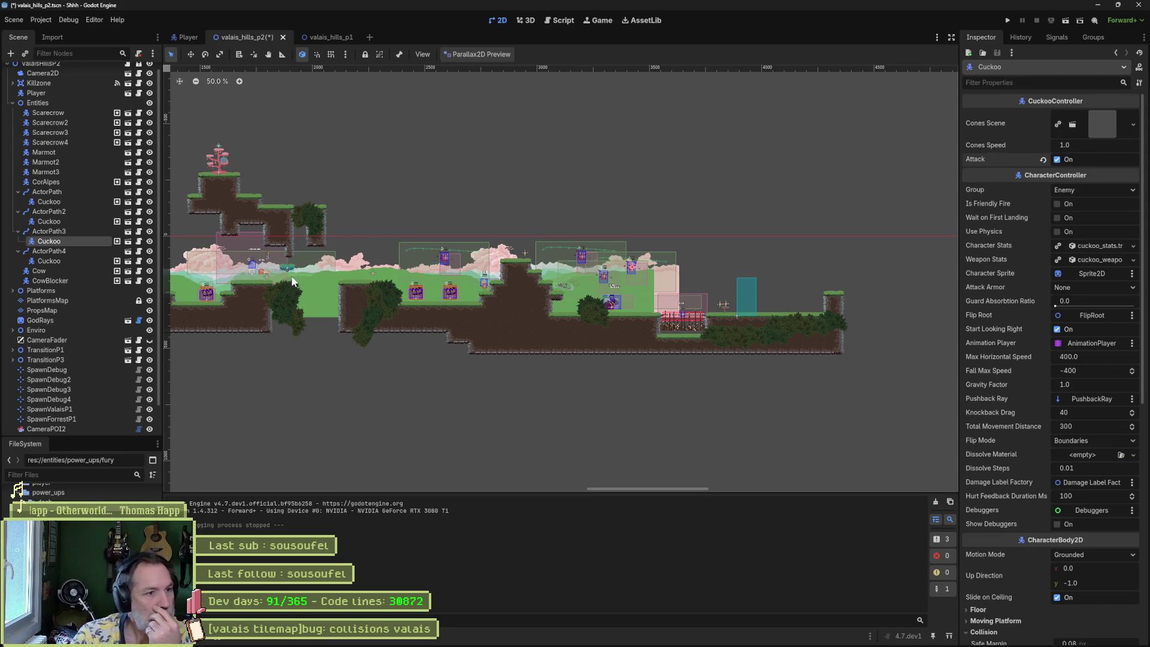
pyautogui.scroll(5, 299, 270)
pyautogui.scroll(-2, 393, 311)
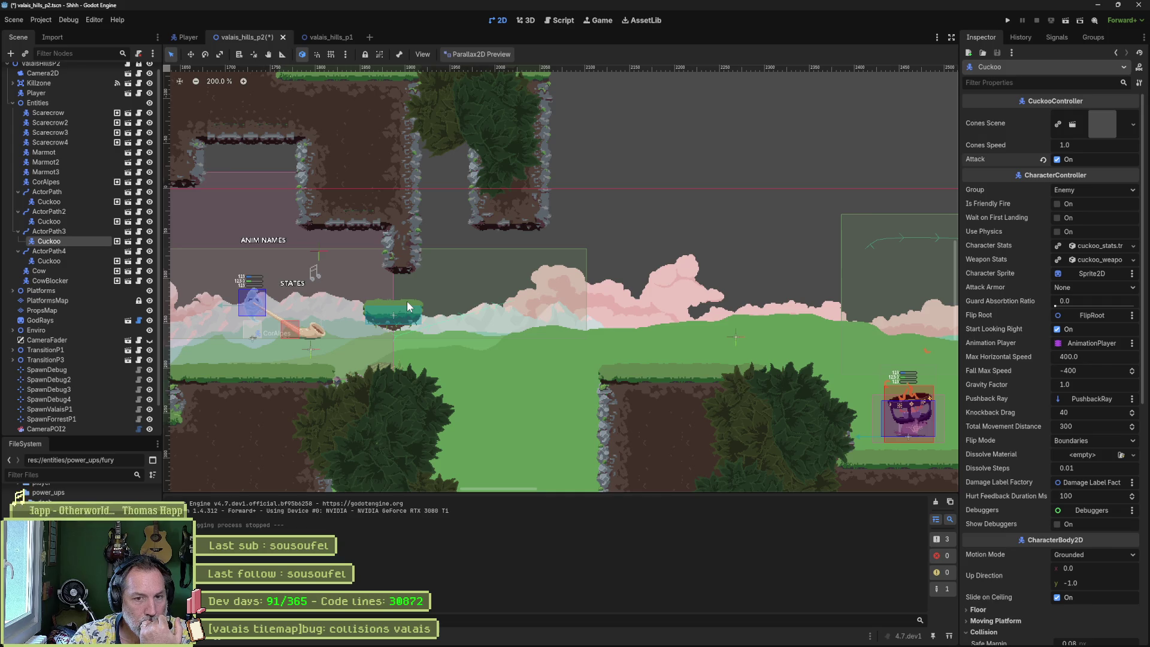
pyautogui.scroll(-2, 401, 305)
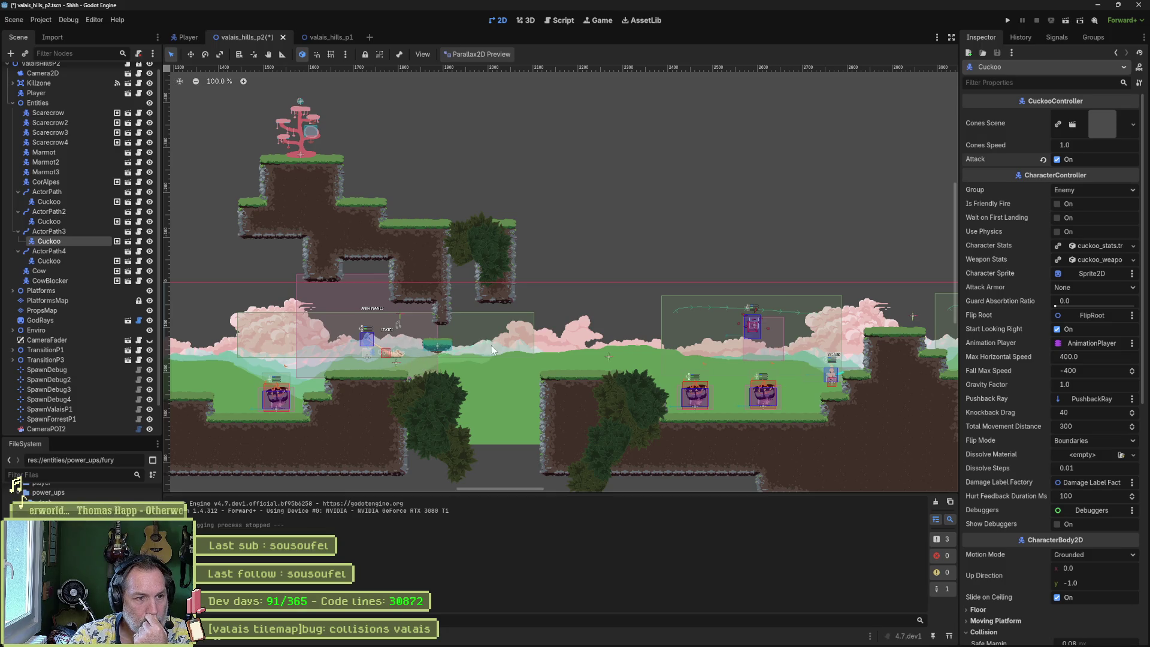
pyautogui.moveTo(683, 356); pyautogui.dragTo(678, 357)
pyautogui.hscroll(10, 678, 356)
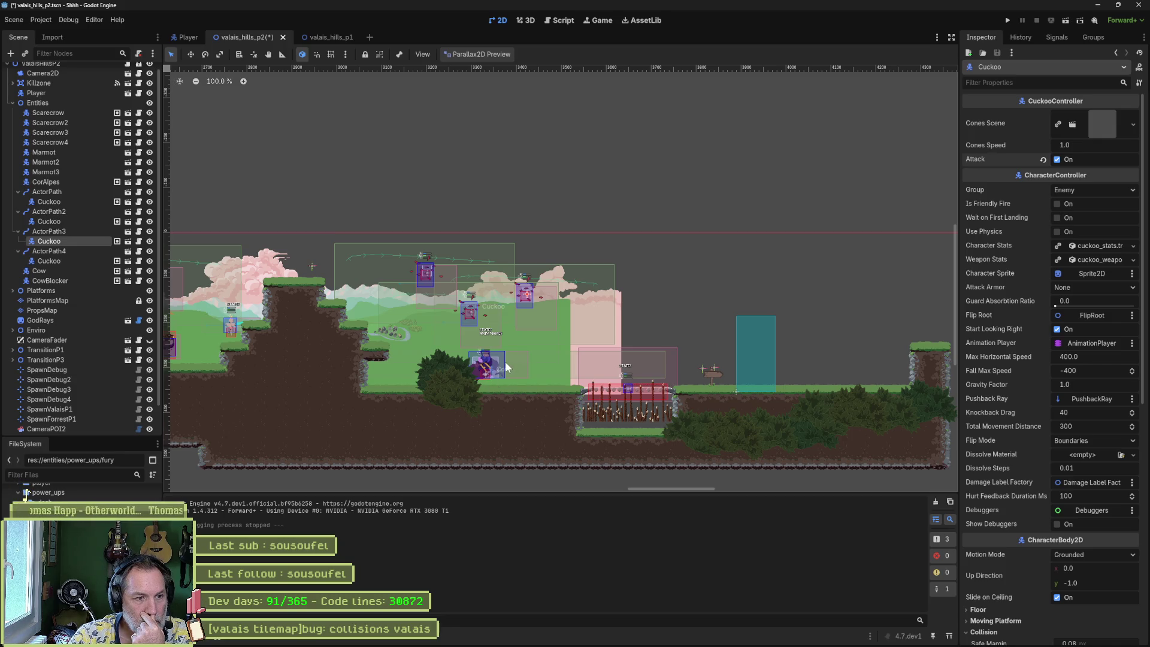
pyautogui.hscroll(3, 689, 380)
pyautogui.hscroll(1, 663, 386)
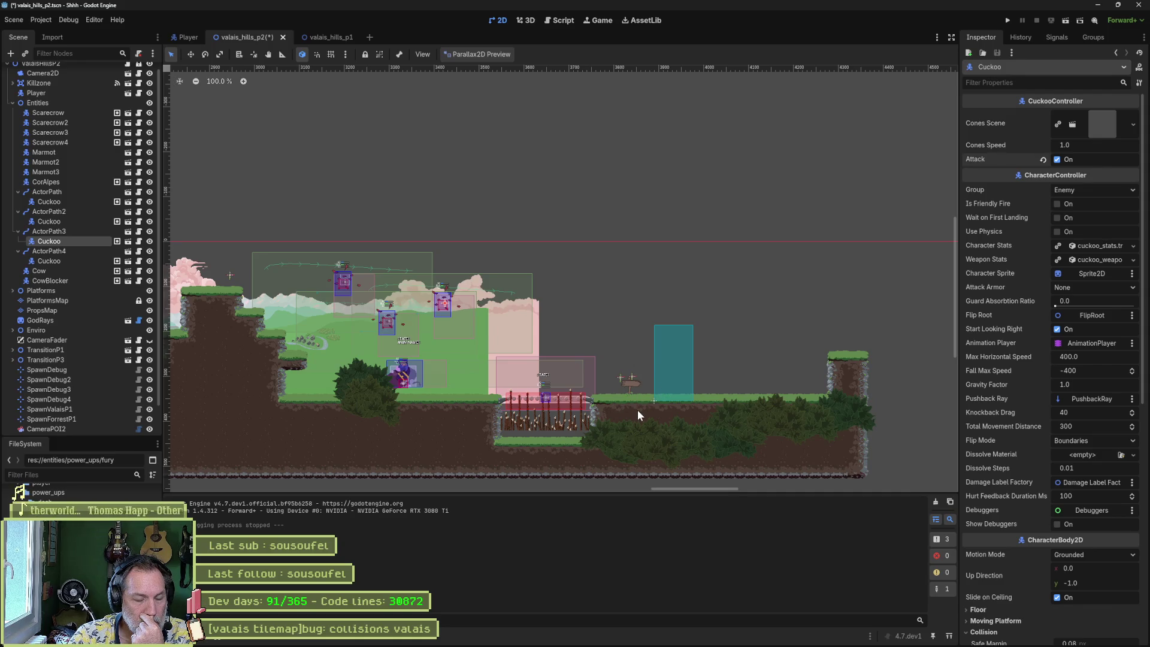
pyautogui.hscroll(-15, 432, 346)
pyautogui.hscroll(-5, 471, 337)
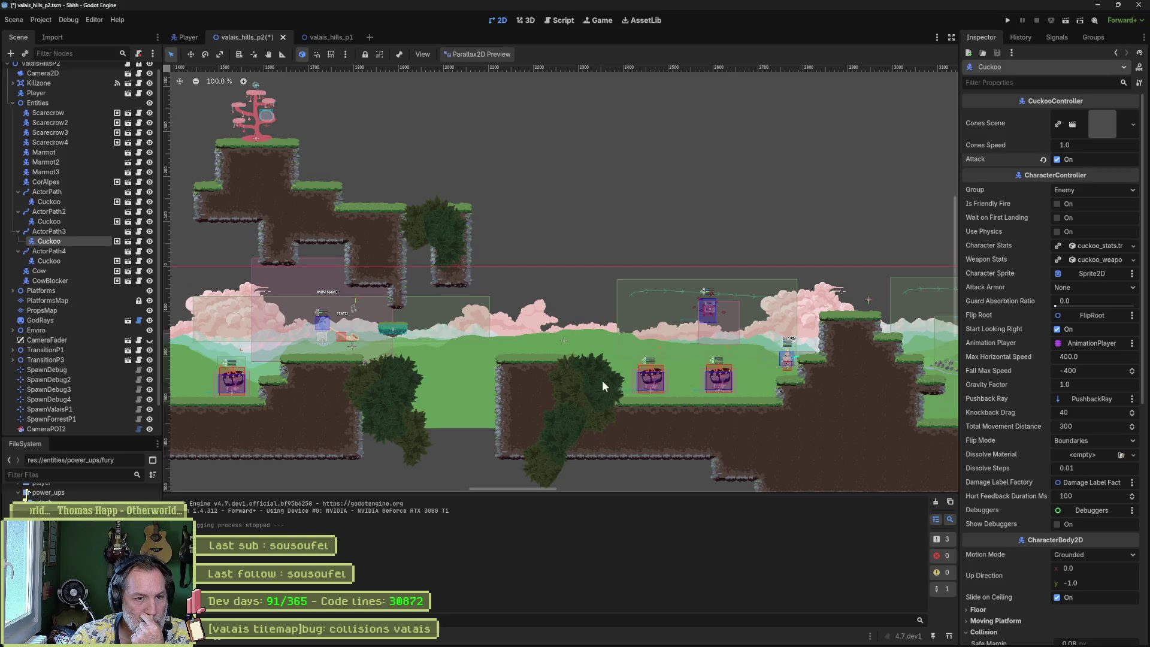
pyautogui.hscroll(3, 698, 359)
pyautogui.hscroll(4, 698, 360)
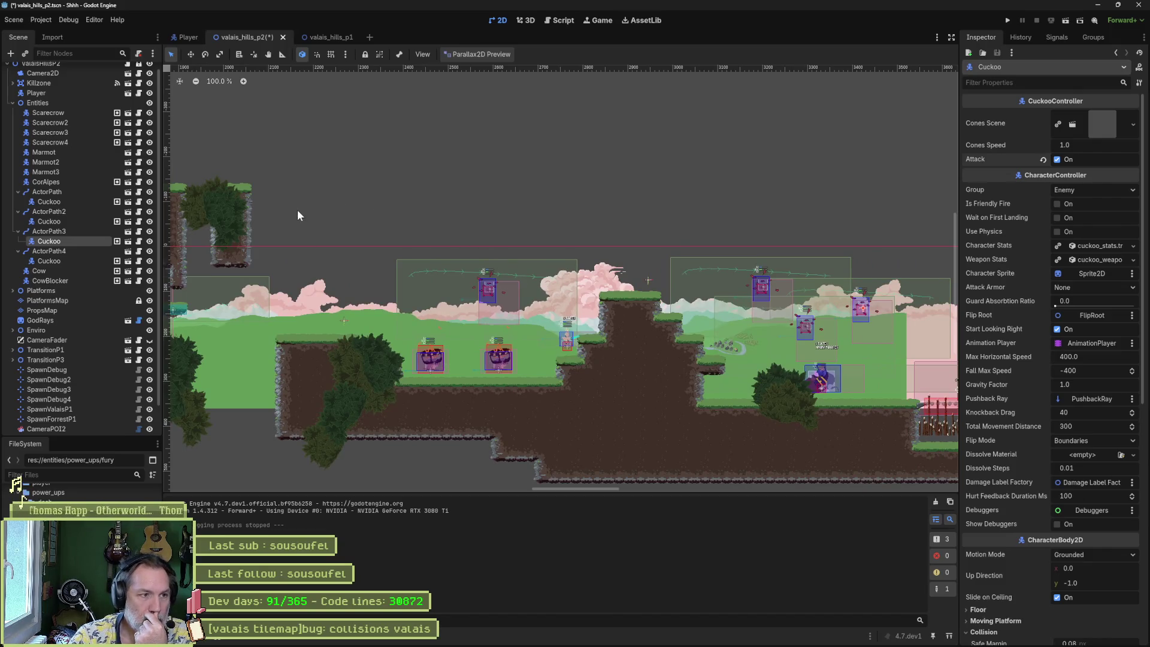
pyautogui.hscroll(-8, 306, 228)
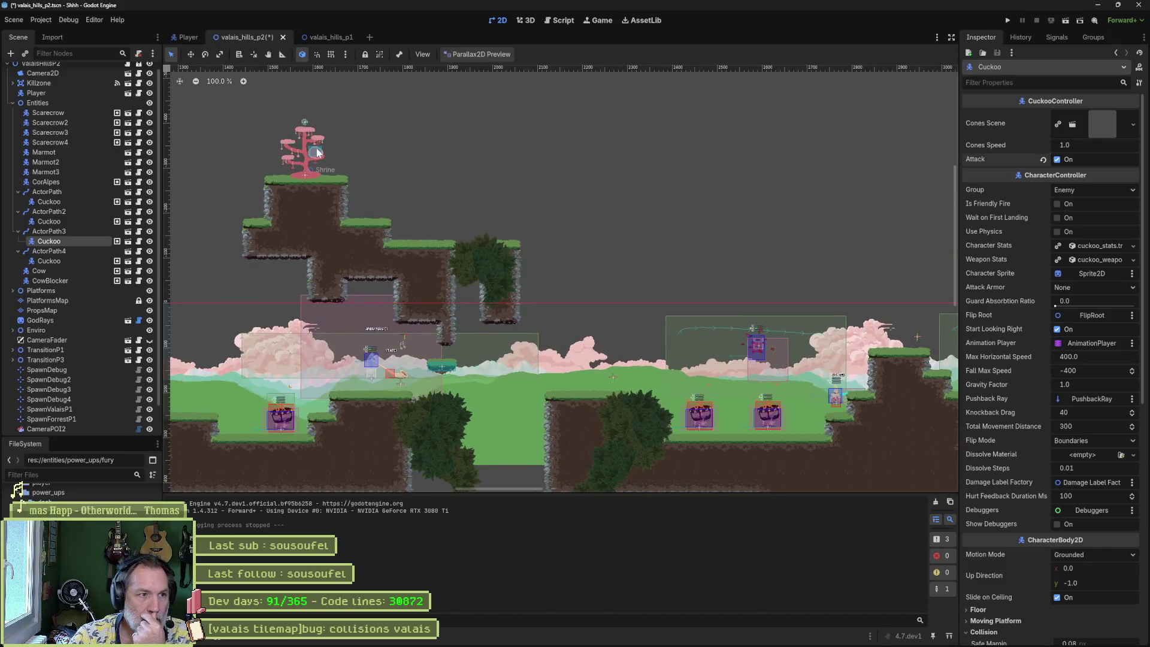
pyautogui.hscroll(6, 365, 198)
pyautogui.scroll(-2, 365, 197)
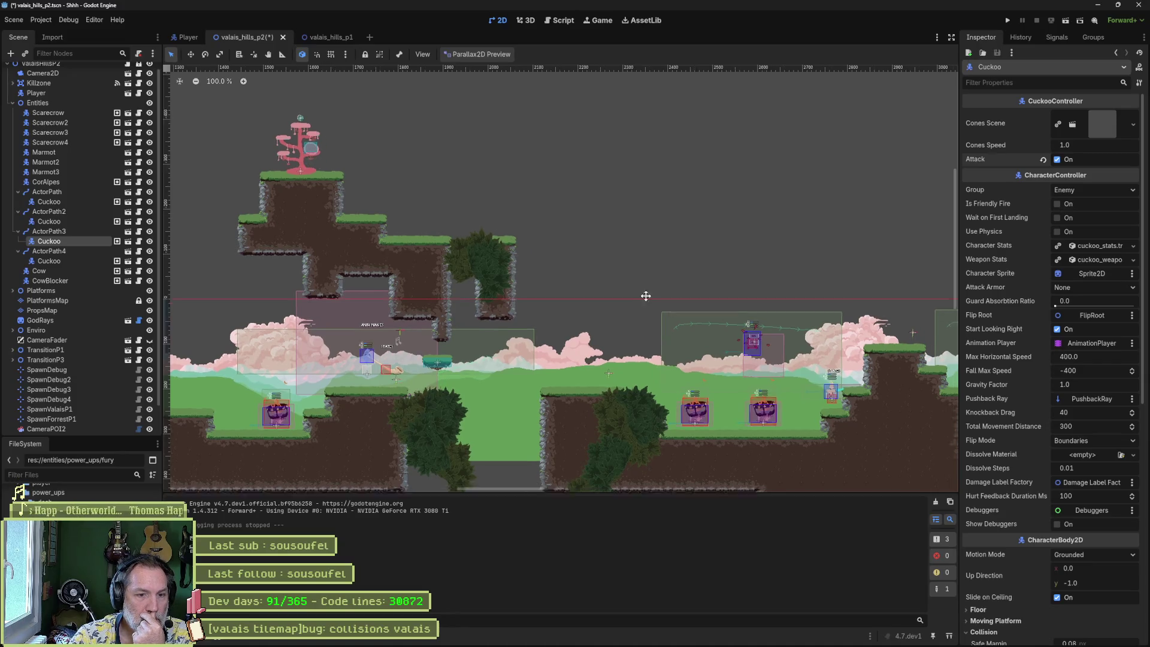
pyautogui.hscroll(6, 533, 268)
pyautogui.scroll(-1, 533, 269)
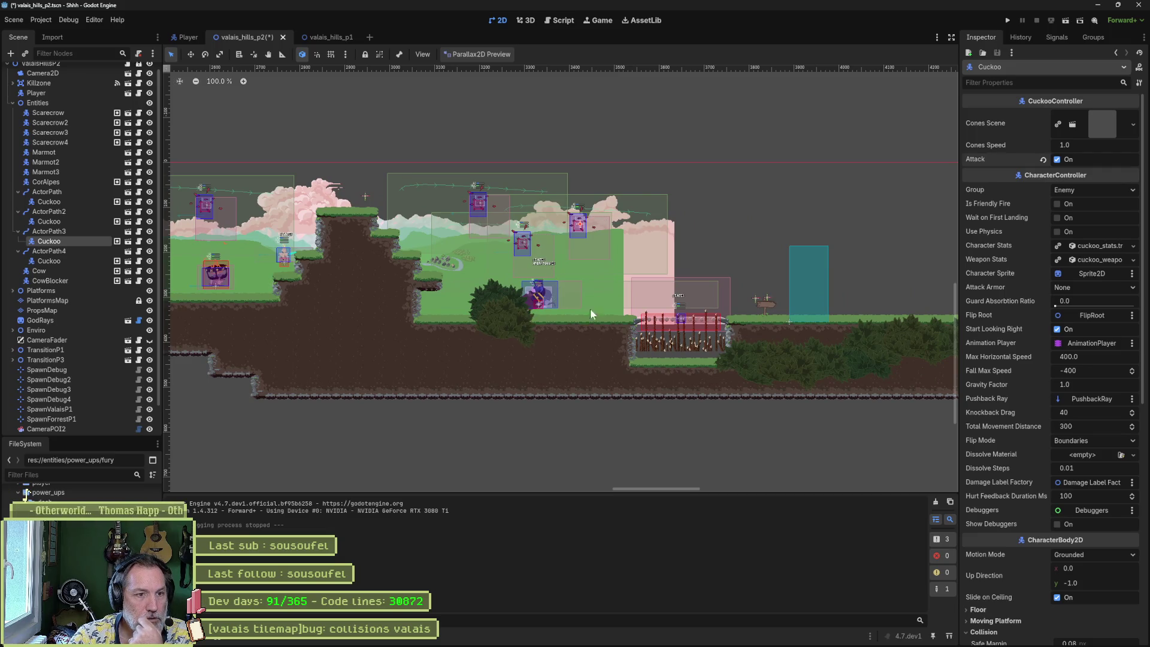
pyautogui.hscroll(2, 598, 294)
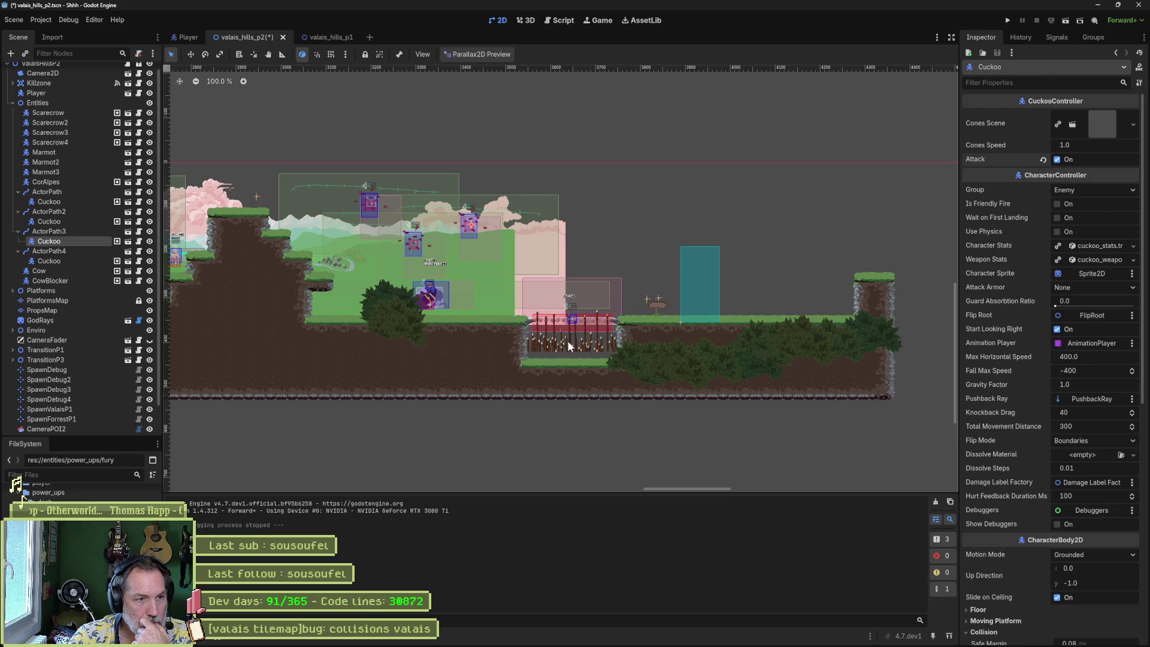
pyautogui.moveTo(420, 314); pyautogui.dragTo(724, 325)
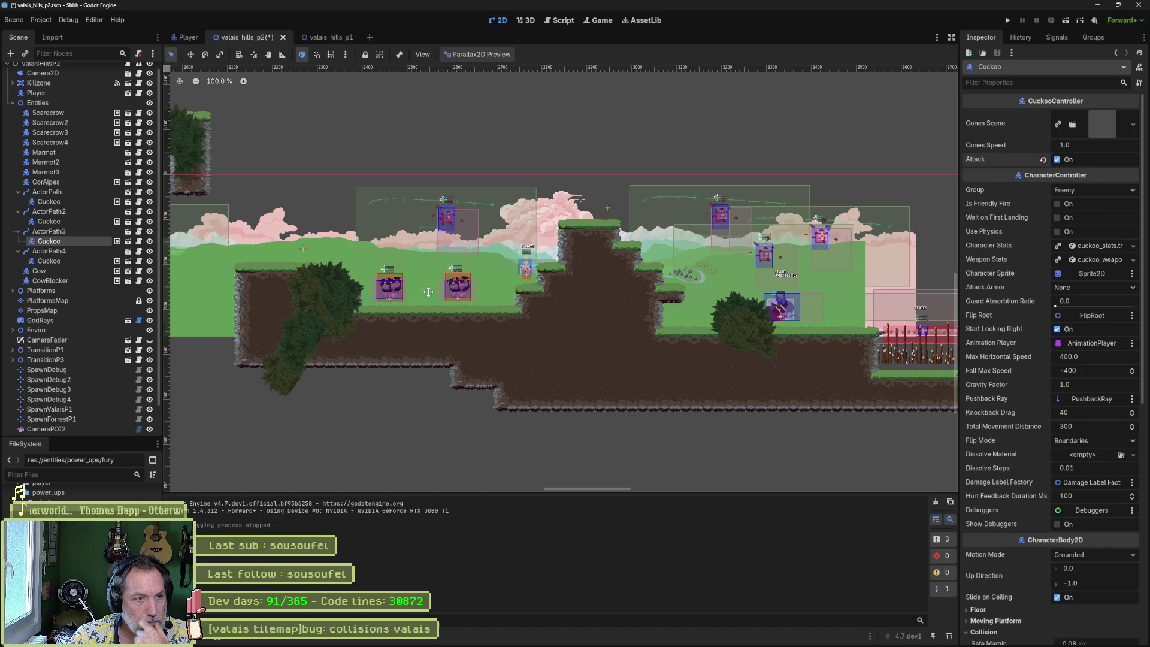
pyautogui.moveTo(575, 319); pyautogui.dragTo(886, 396)
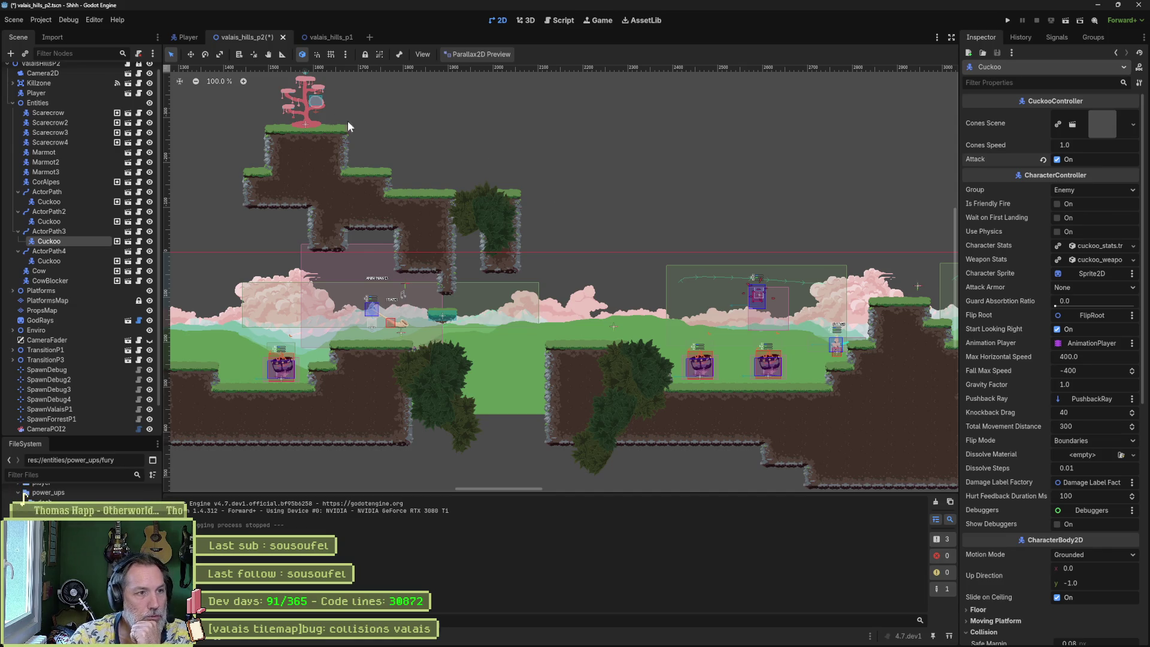
pyautogui.scroll(3, 317, 138)
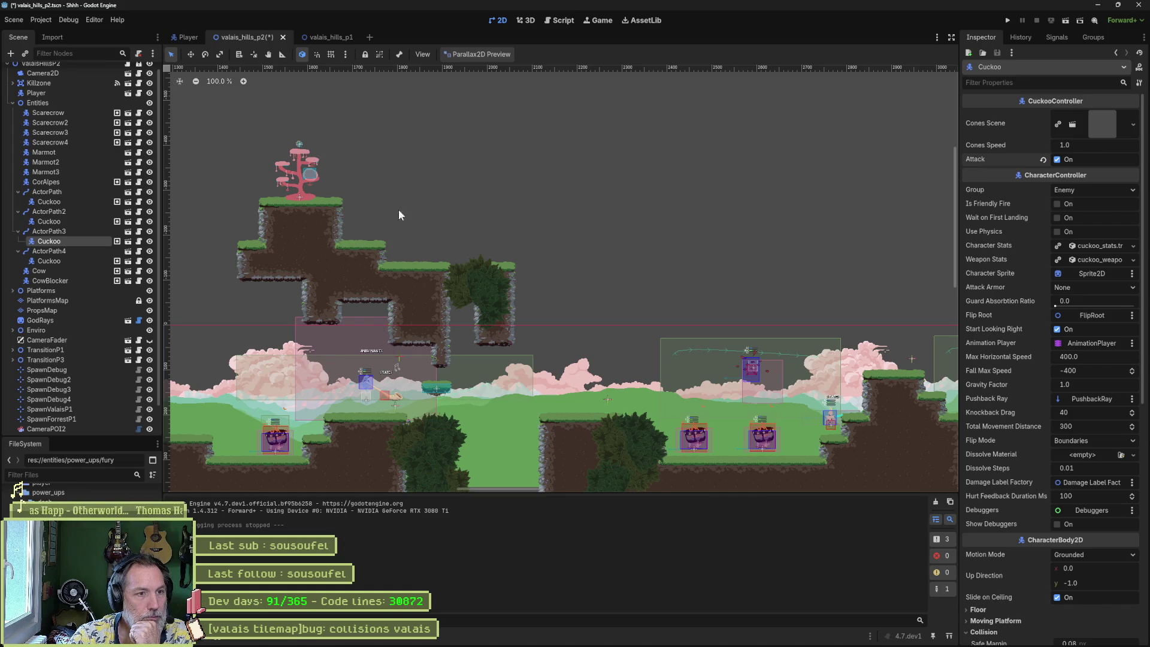
pyautogui.moveTo(678, 261); pyautogui.dragTo(520, 236)
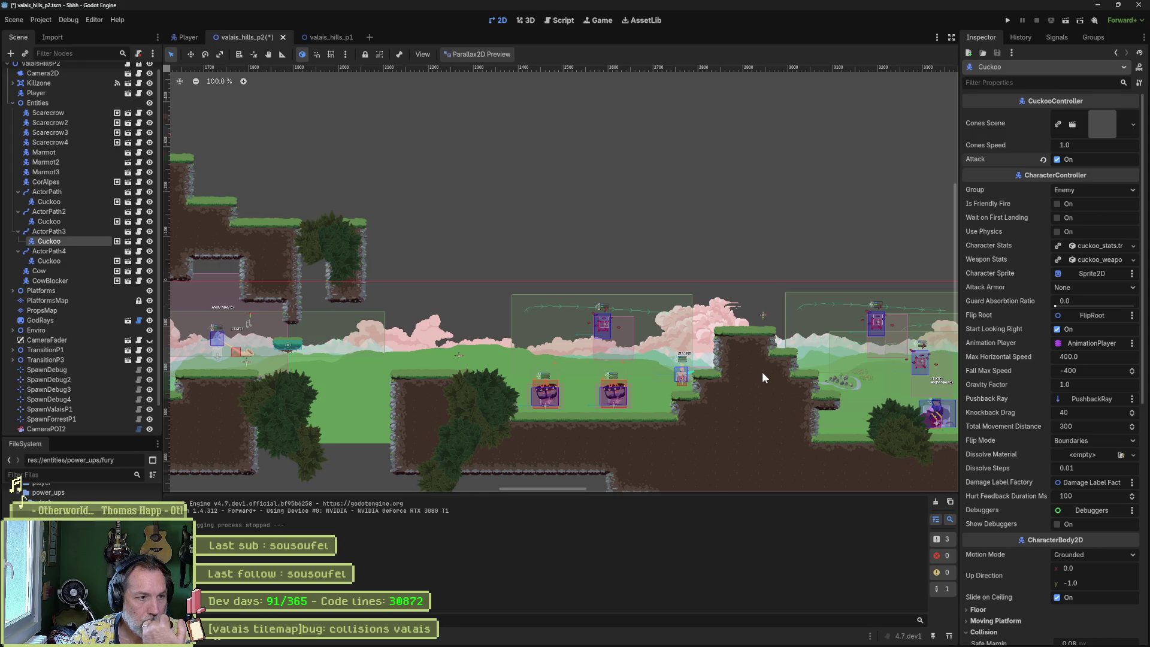
pyautogui.hscroll(-5, 593, 336)
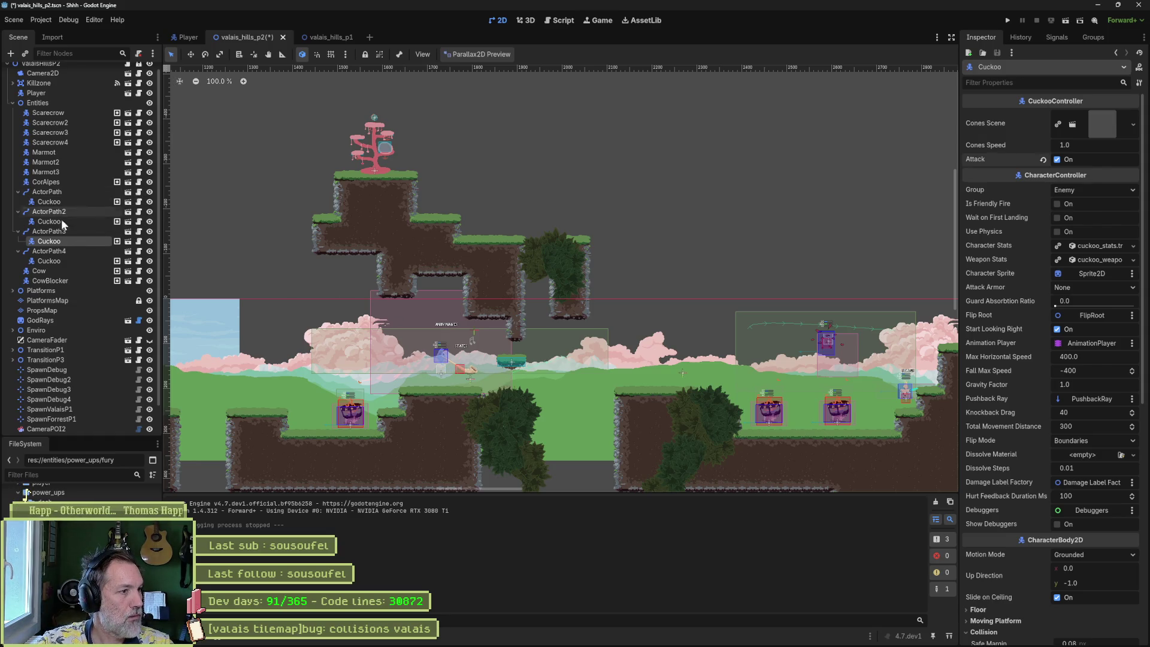
# - Move the ActorPath moving platform up-right, high above the right-hand hills near (2247, -183)
pyautogui.click(13, 291)
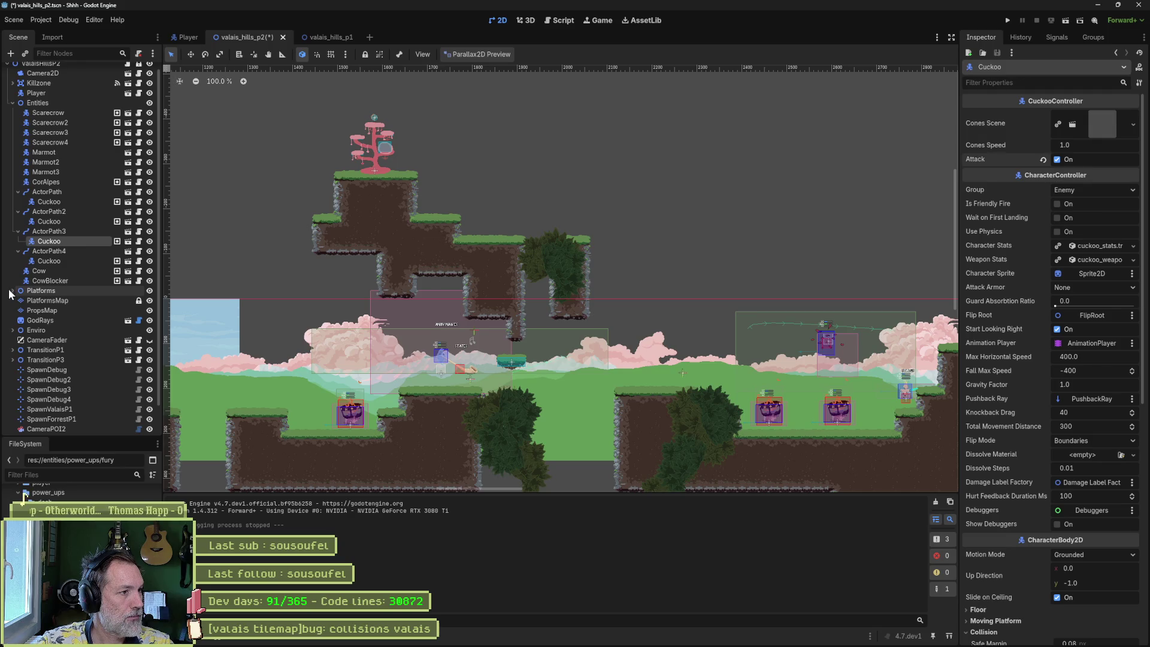
pyautogui.click(56, 299)
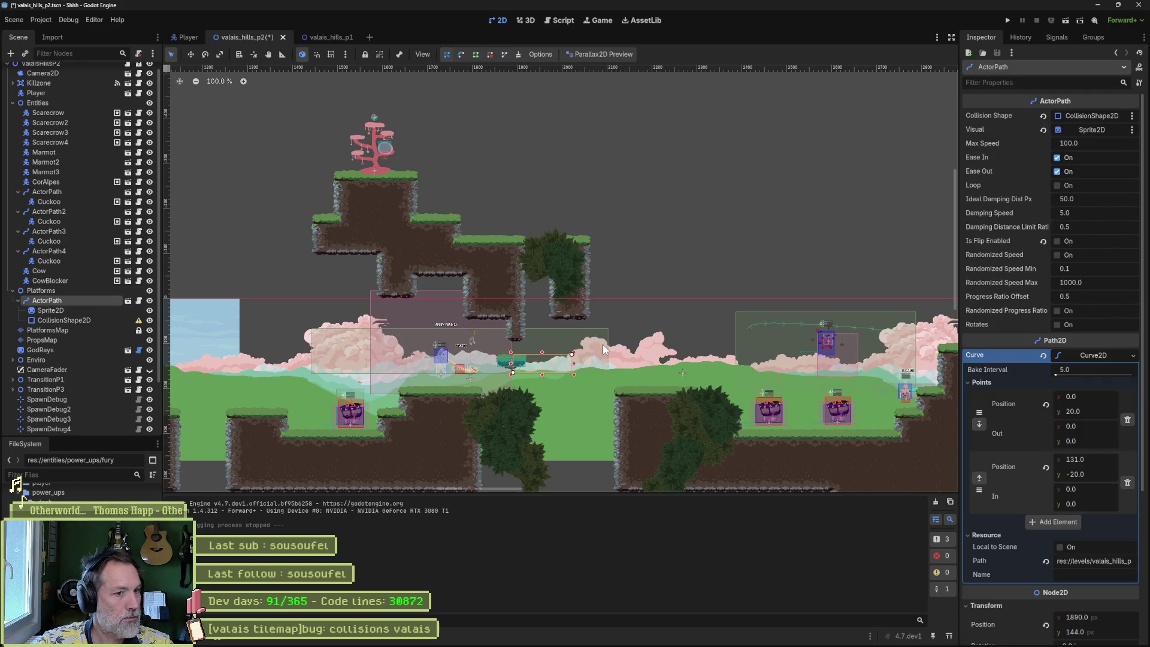
pyautogui.press('w')
pyautogui.moveTo(606, 357)
pyautogui.mouseDown()
pyautogui.moveTo(652, 358)
pyautogui.moveTo(659, 271)
pyautogui.moveTo(767, 211)
pyautogui.mouseUp()
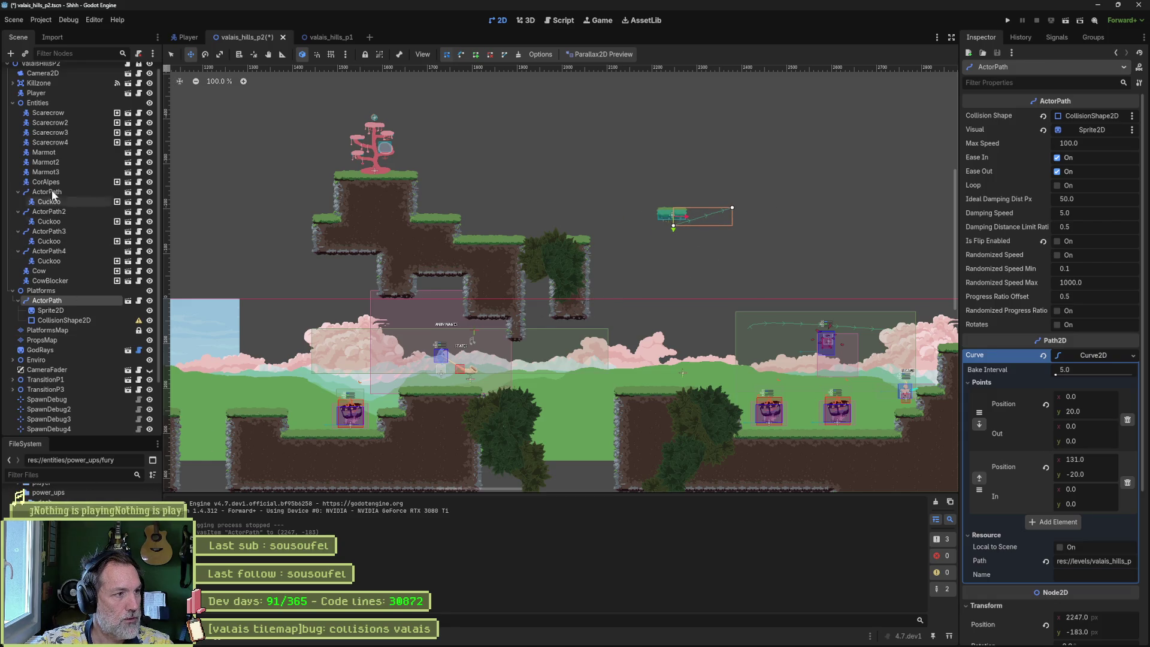
# - Select PlatformsMap and save the valais_hills_p2 level scene
pyautogui.scroll(-2, 47, 135)
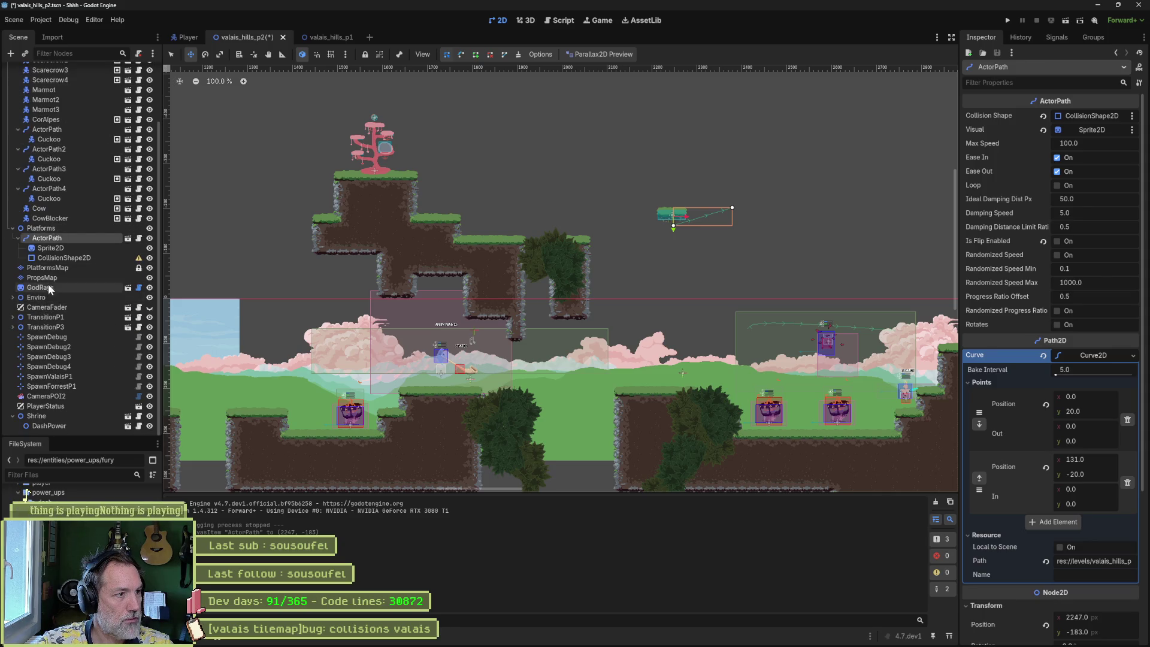
pyautogui.click(48, 268)
pyautogui.scroll(-3, 517, 316)
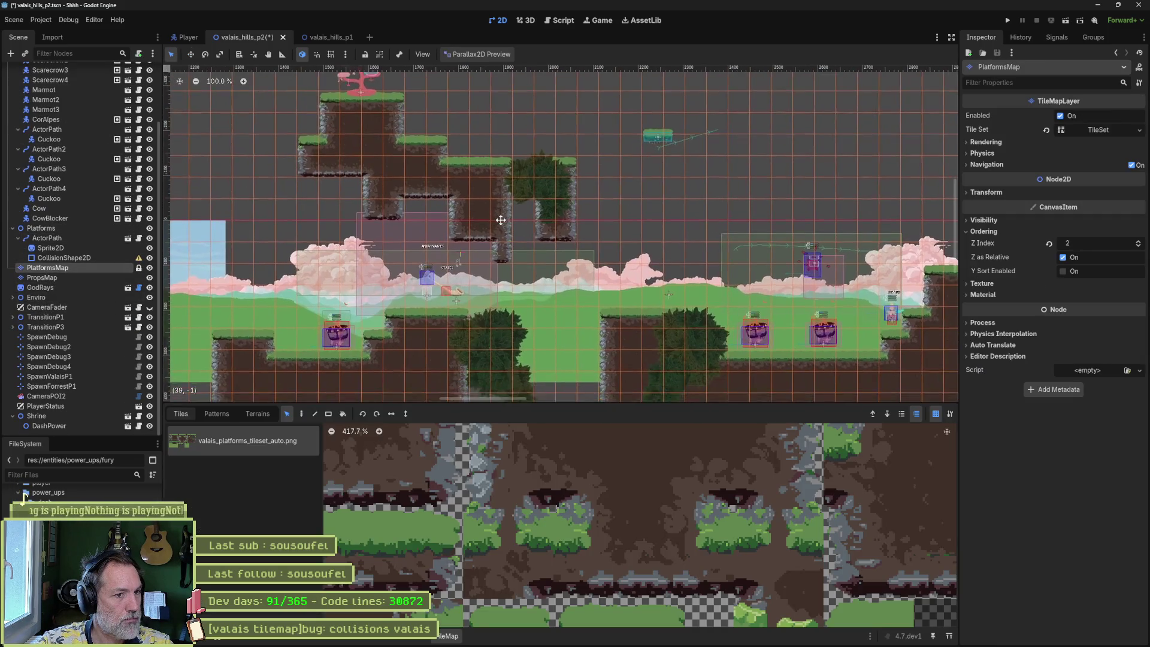
pyautogui.hotkey('ctrl', 's')
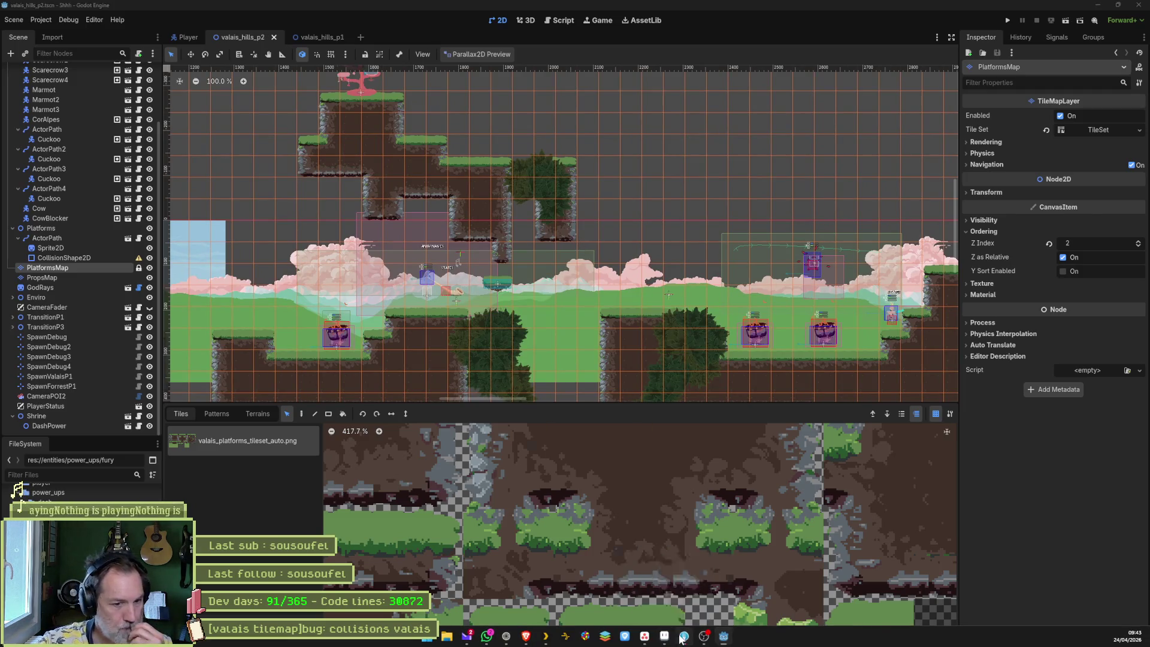
pyautogui.click(684, 636)
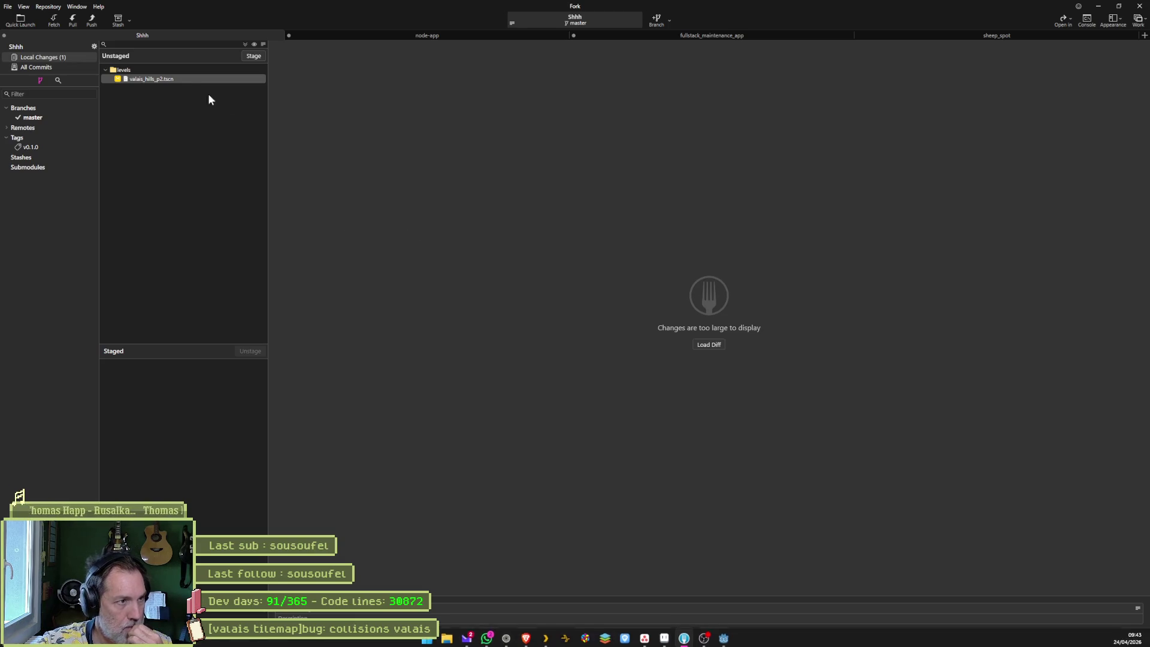
# - Stage valais_hills_p2.tscn in Fork and move the 'collisions valais' Asana card to Complete
pyautogui.click(253, 55)
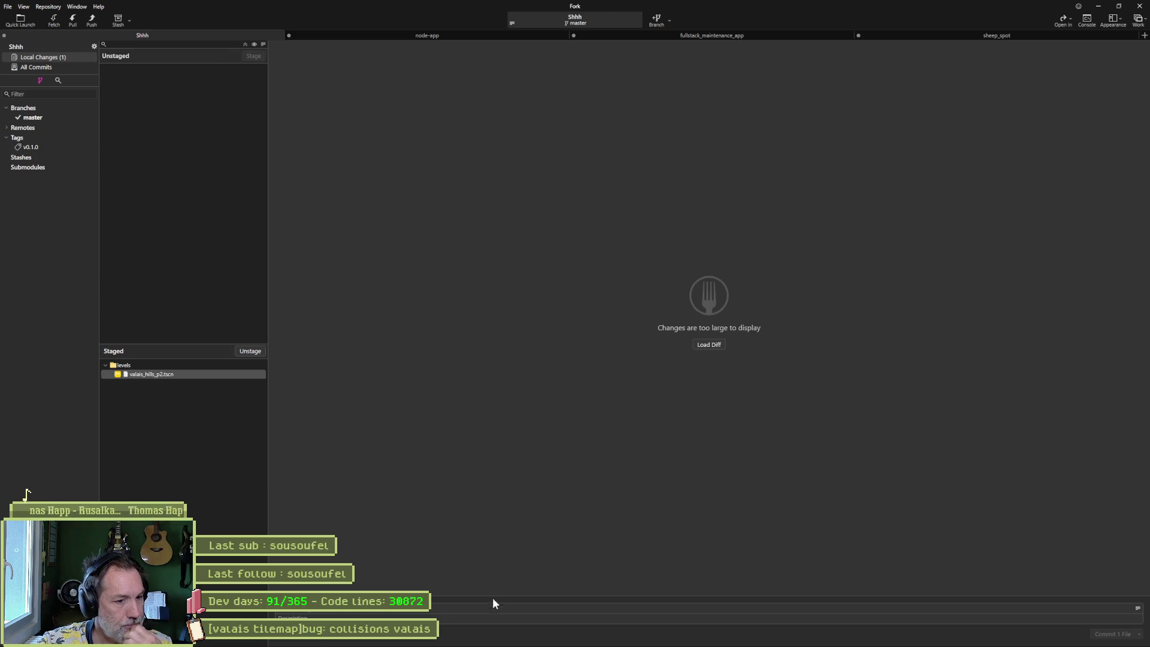
pyautogui.moveTo(683, 644)
pyautogui.click(639, 641)
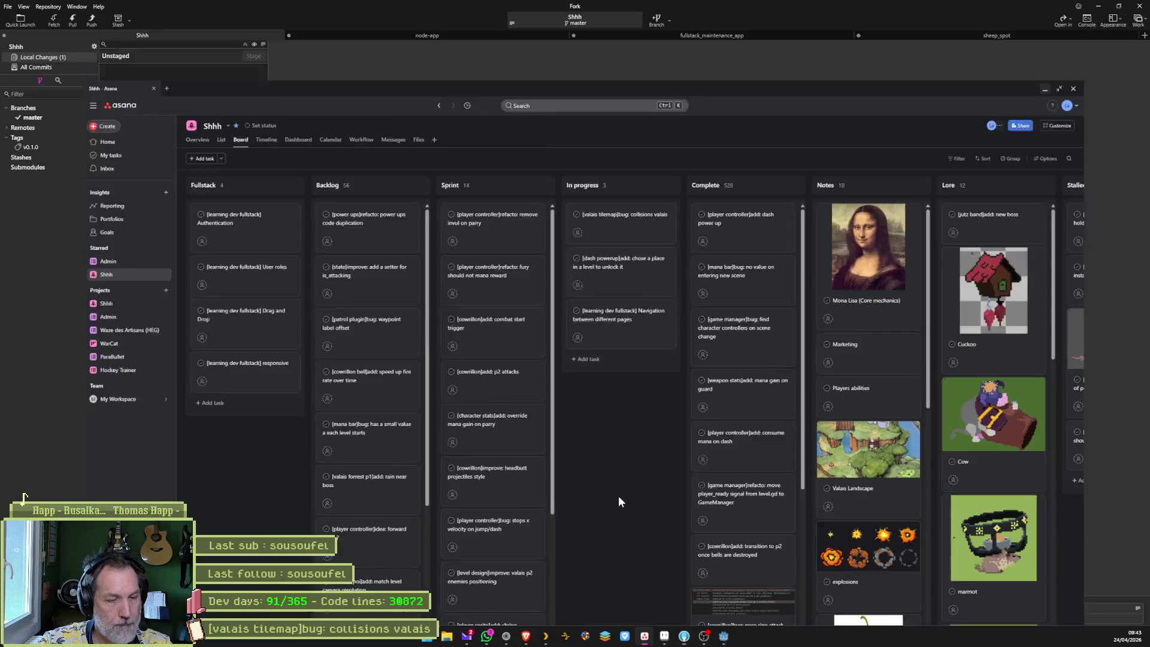
pyautogui.click(620, 162)
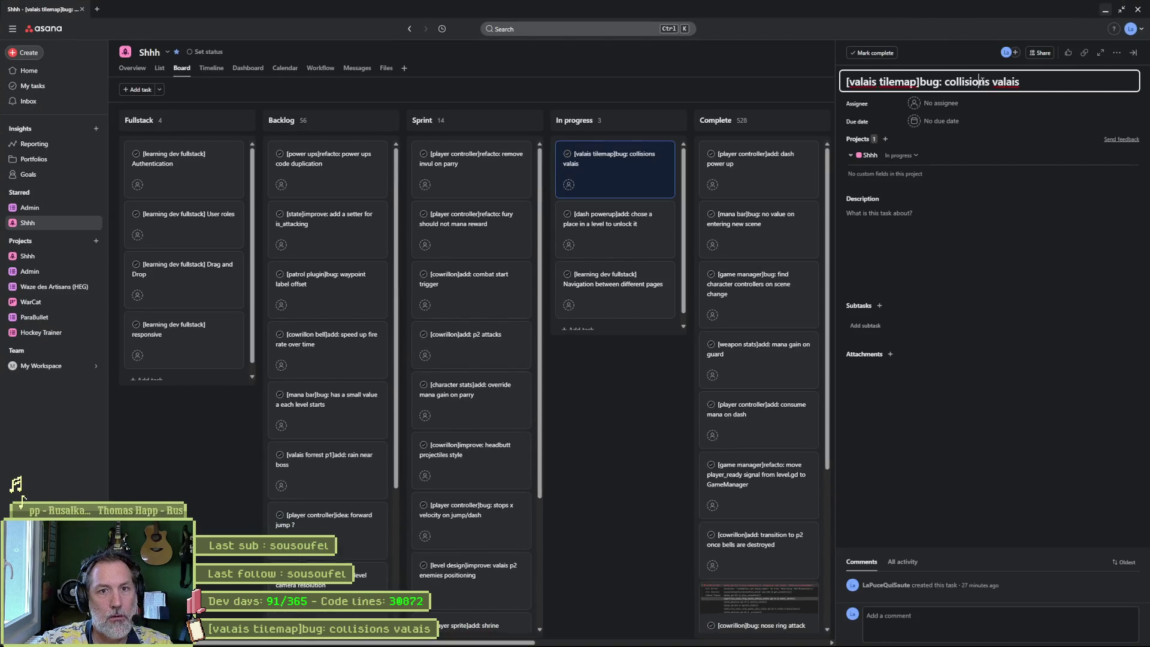
pyautogui.hotkey('alt', 'Tab')
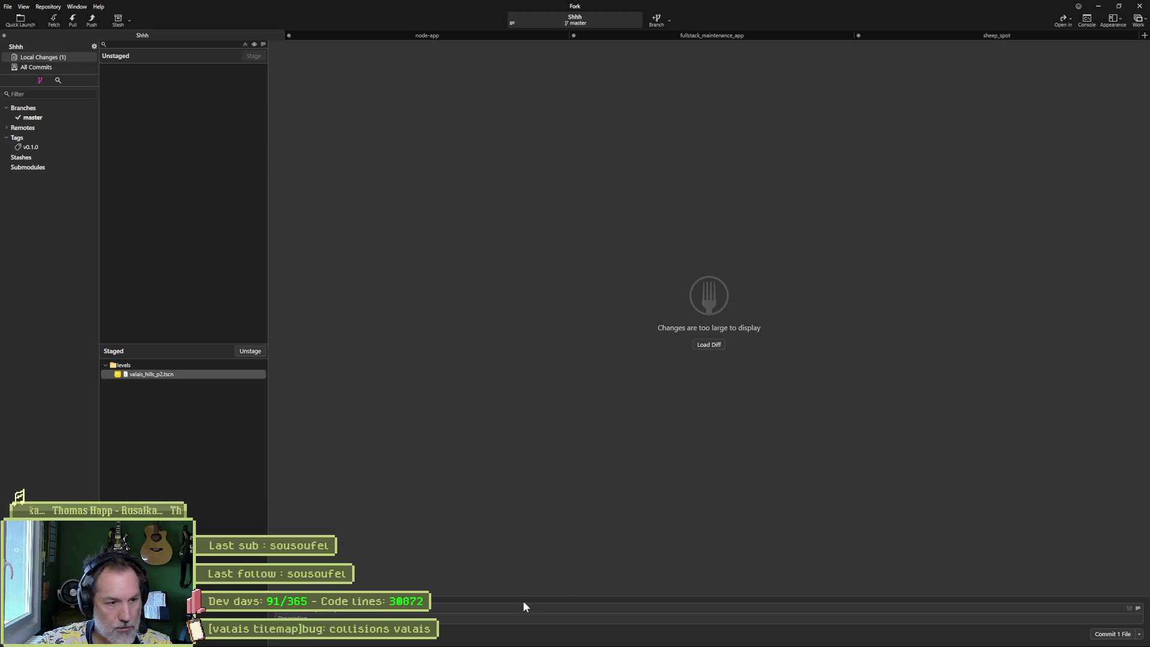
pyautogui.hotkey('alt', 'Tab')
pyautogui.moveTo(671, 153); pyautogui.dragTo(734, 160)
# - Write the commit summary from the Asana dash powerup task title, appending 'ing'
pyautogui.click(679, 168)
pyautogui.tripleClick(968, 94)
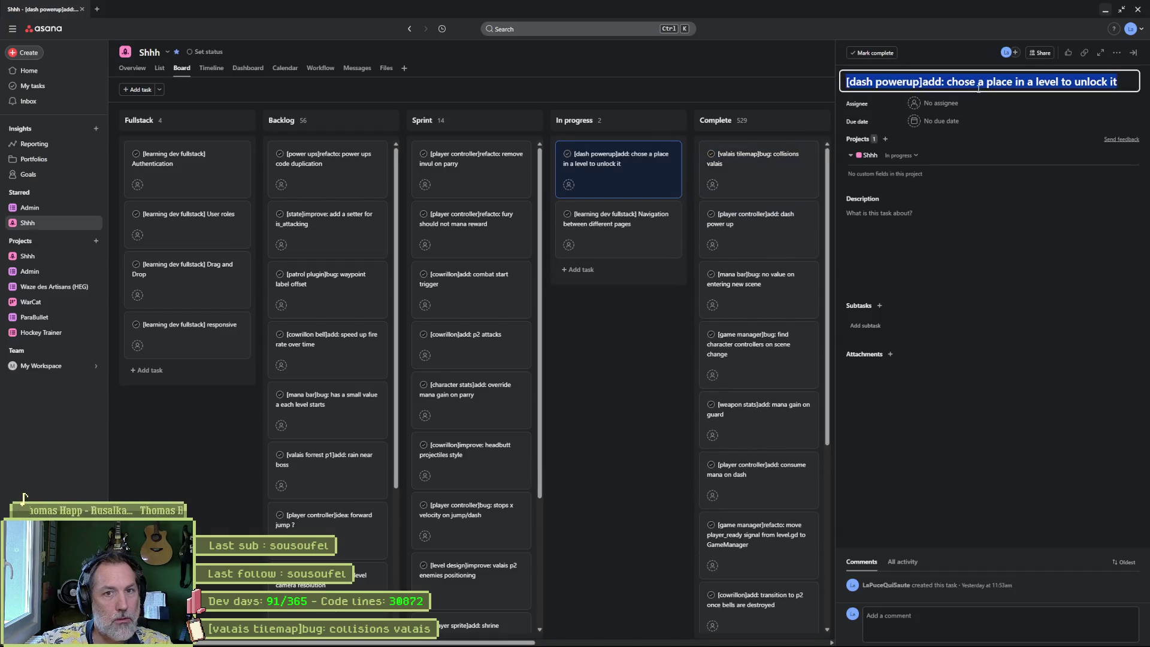
pyautogui.hotkey('alt', 'Tab')
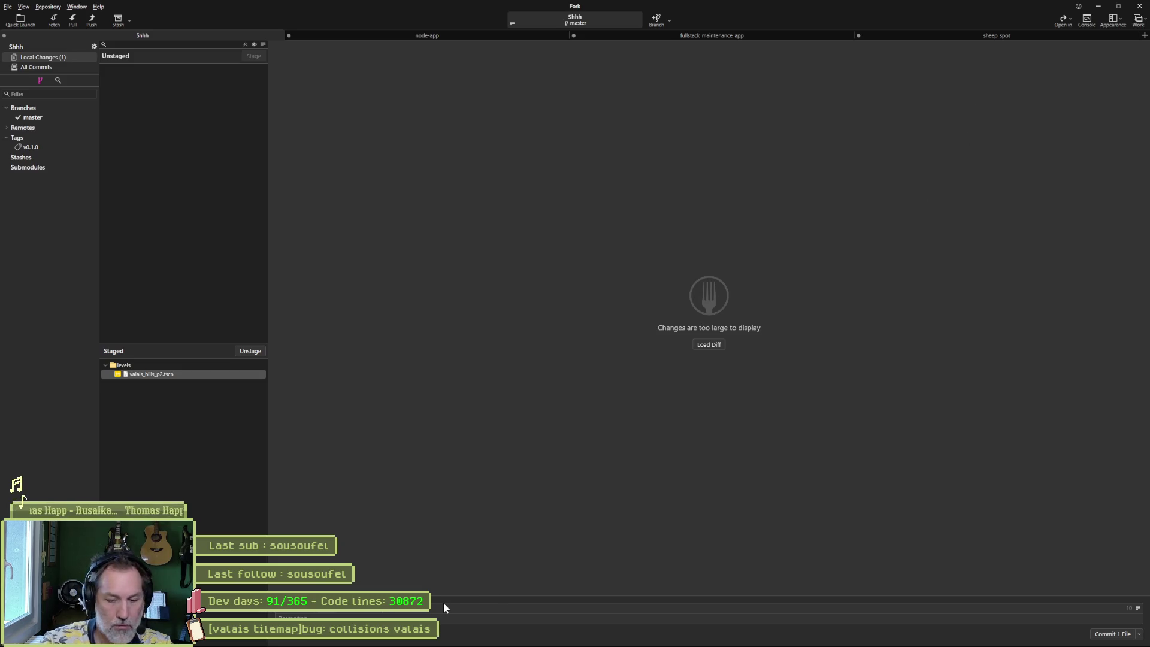
pyautogui.hotkey('ctrl', 'v')
pyautogui.doubleClick(441, 608)
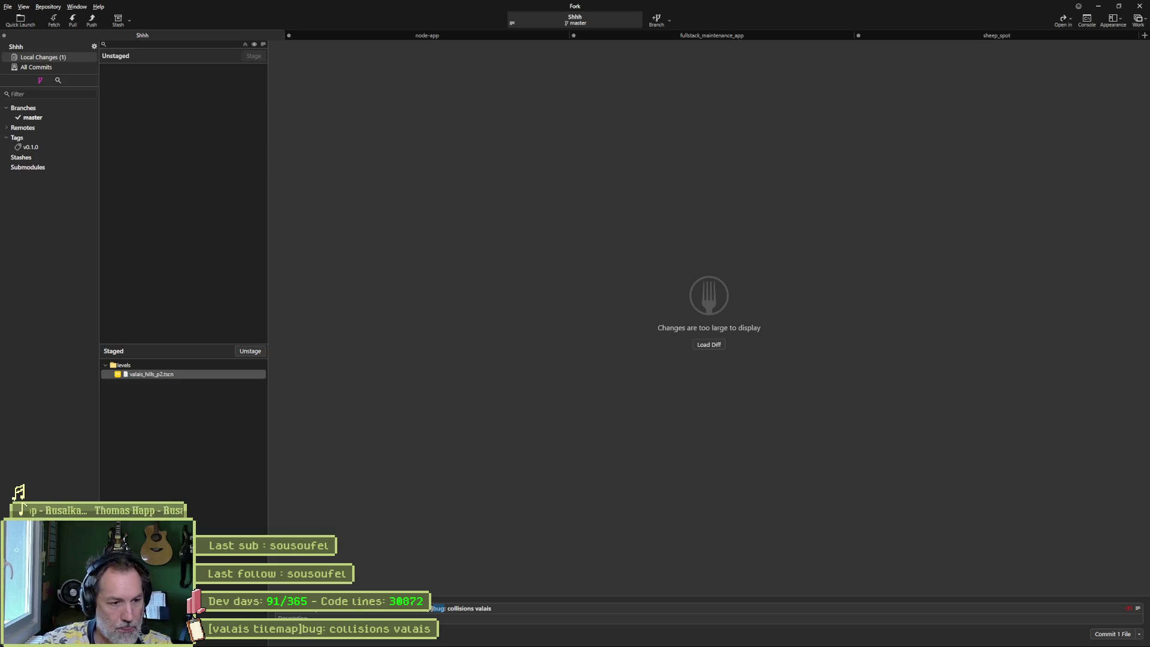
pyautogui.hotkey('alt', 'Tab')
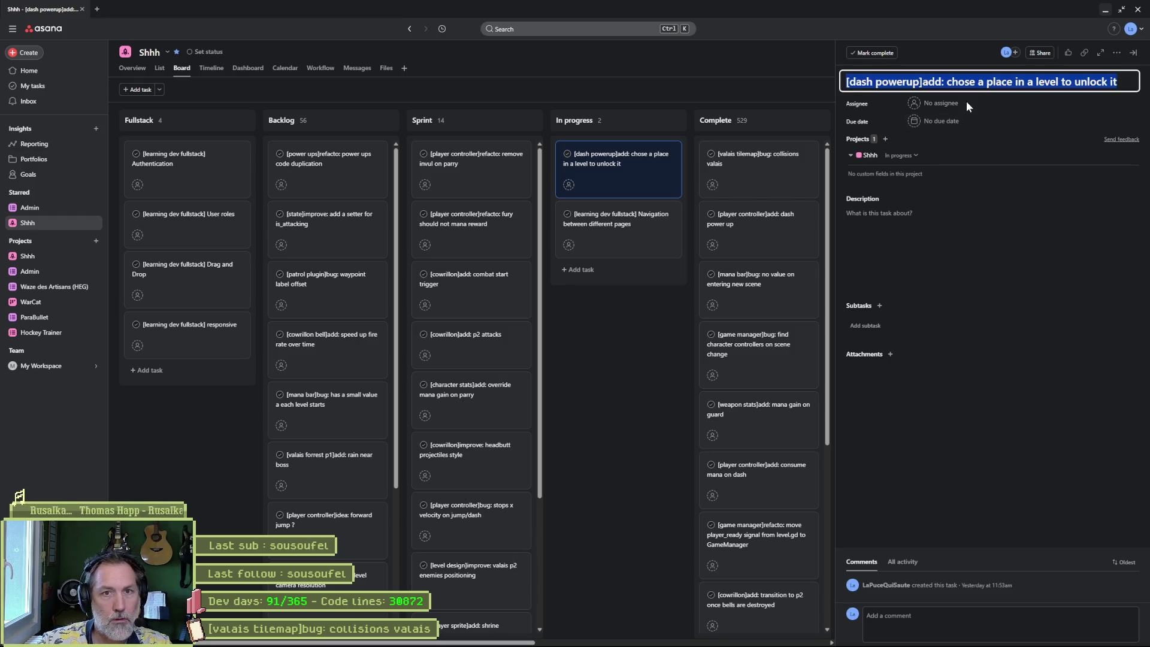
pyautogui.hotkey('alt', 'Tab')
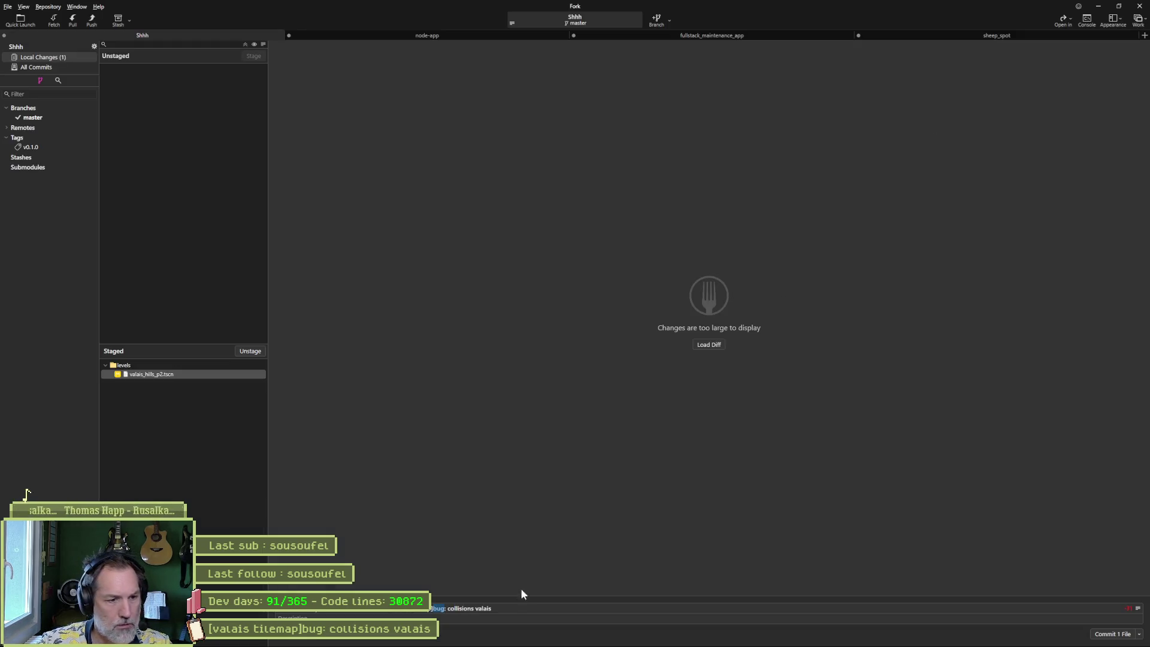
pyautogui.moveTo(495, 609); pyautogui.dragTo(448, 609)
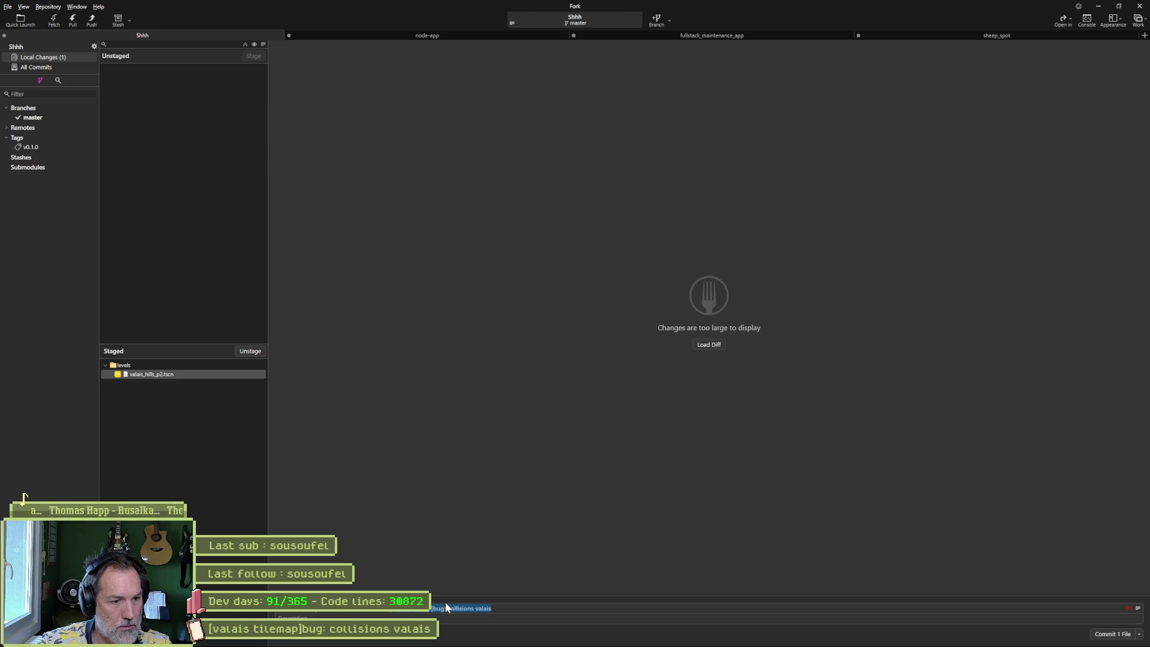
pyautogui.write('add: chose a place in a level to unlock it')
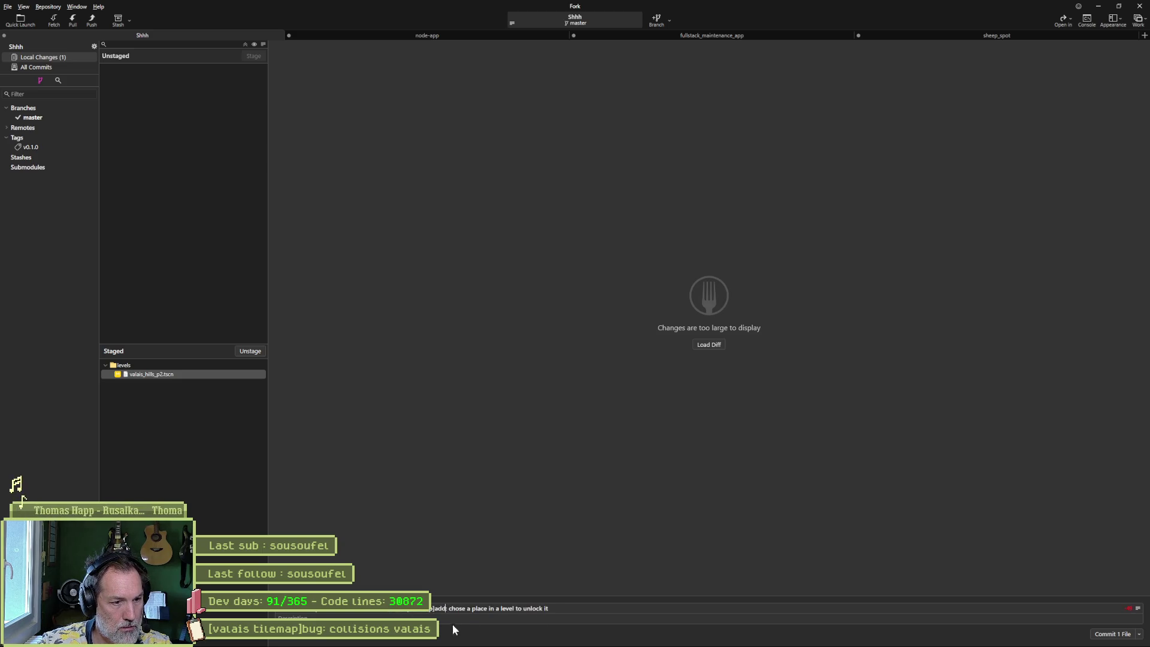
pyautogui.write('ing')
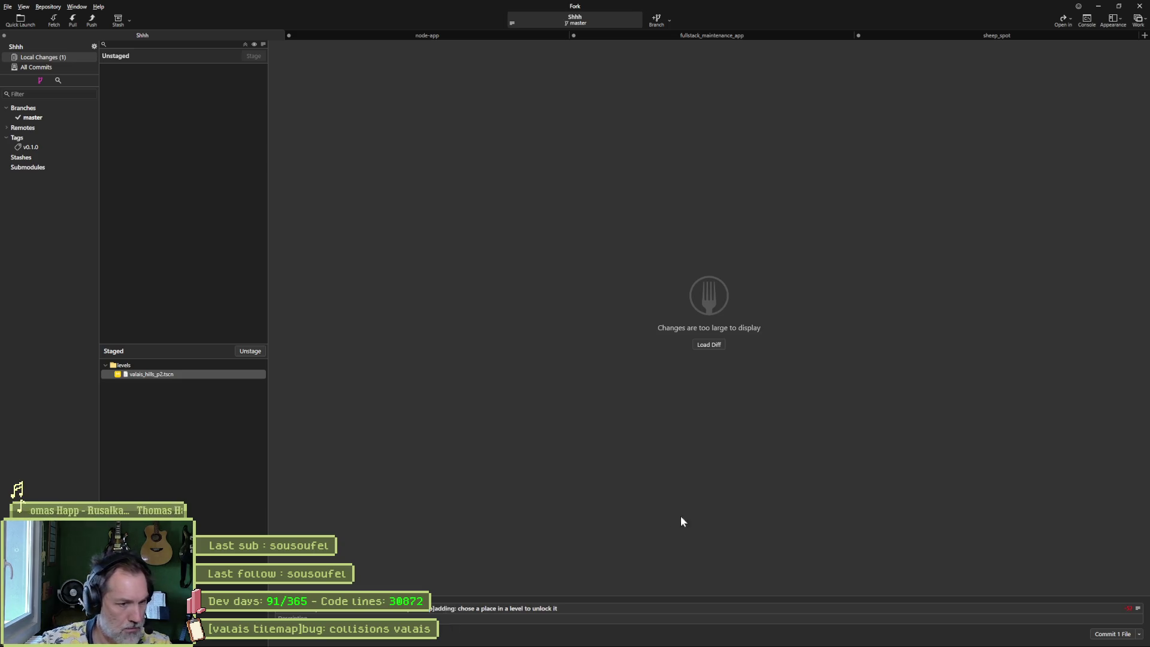
# - Commit the staged level change, push master to origin, and return to Godot
pyautogui.click(1114, 634)
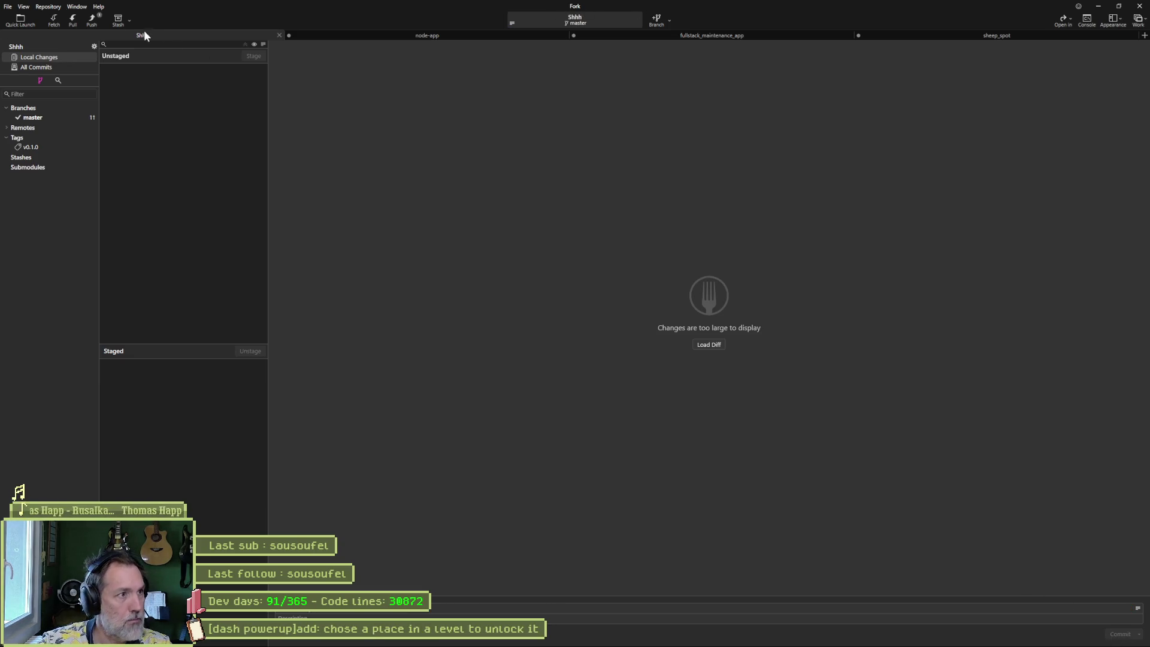
pyautogui.hotkey('ctrl', 'shift', 'p')
pyautogui.click(634, 352)
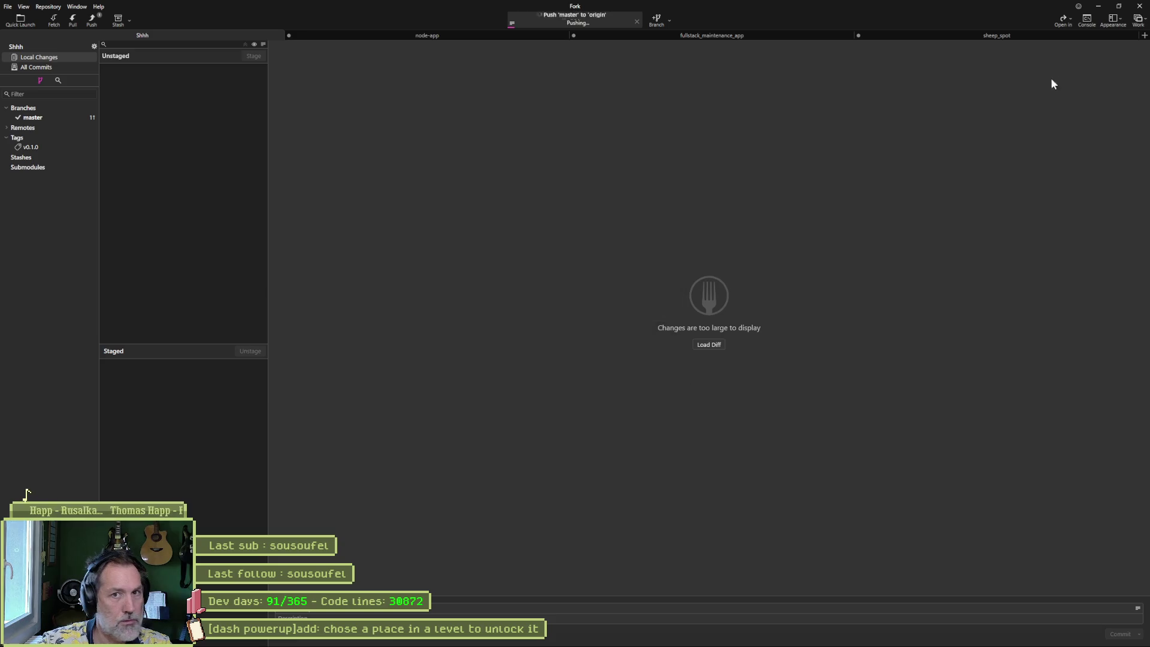
pyautogui.click(1096, 7)
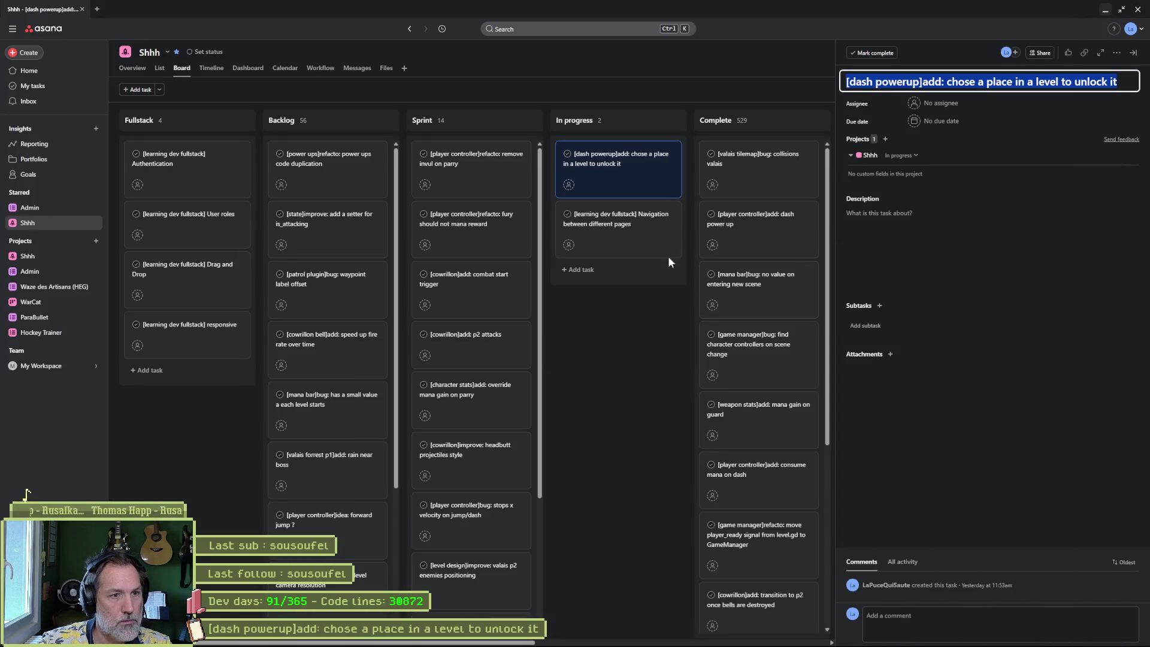
pyautogui.click(1108, 10)
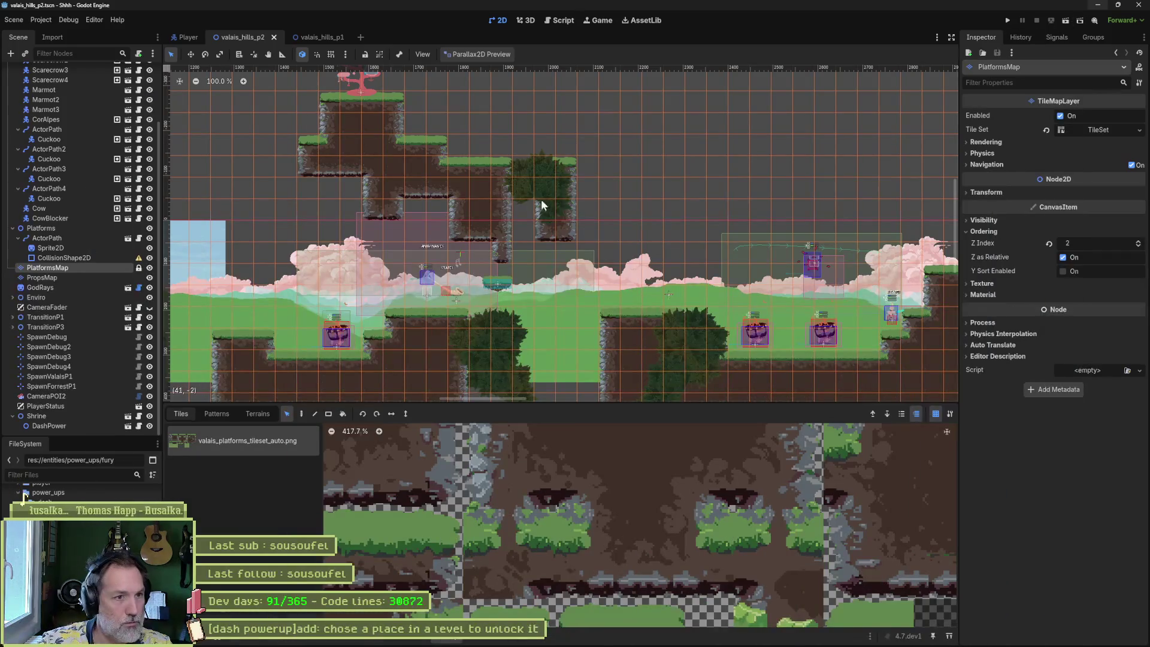
# - Move the ActorPath moving platform further up and to the right
pyautogui.click(47, 238)
pyautogui.moveTo(623, 338); pyautogui.dragTo(821, 200)
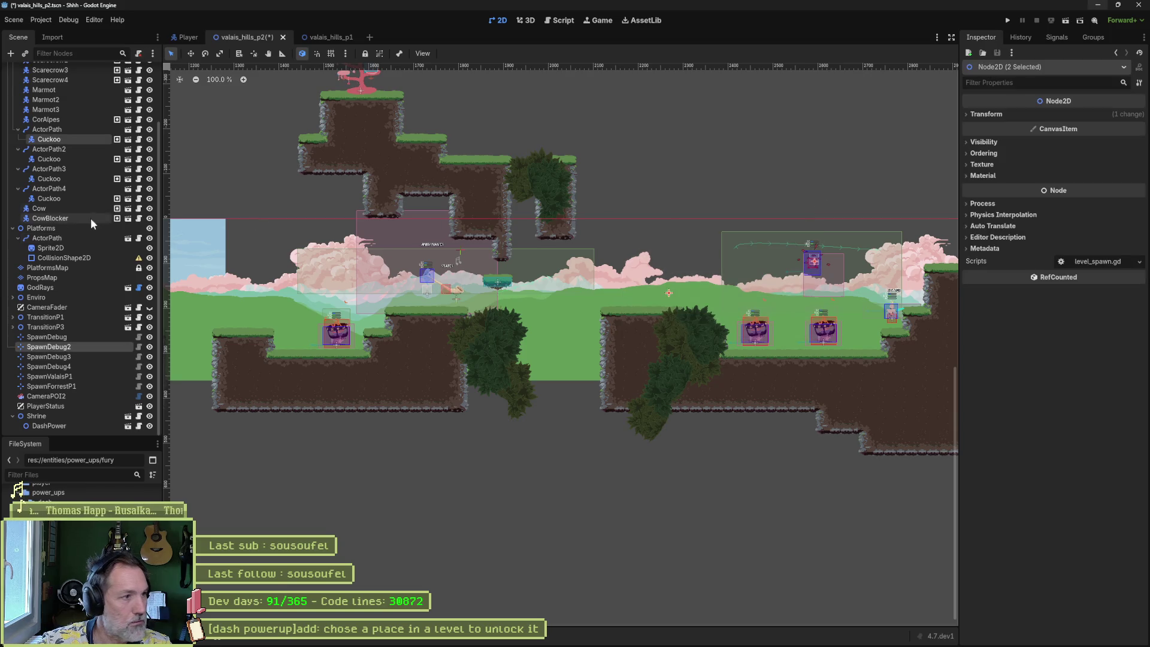
pyautogui.press('w')
pyautogui.moveTo(645, 243); pyautogui.dragTo(897, 113)
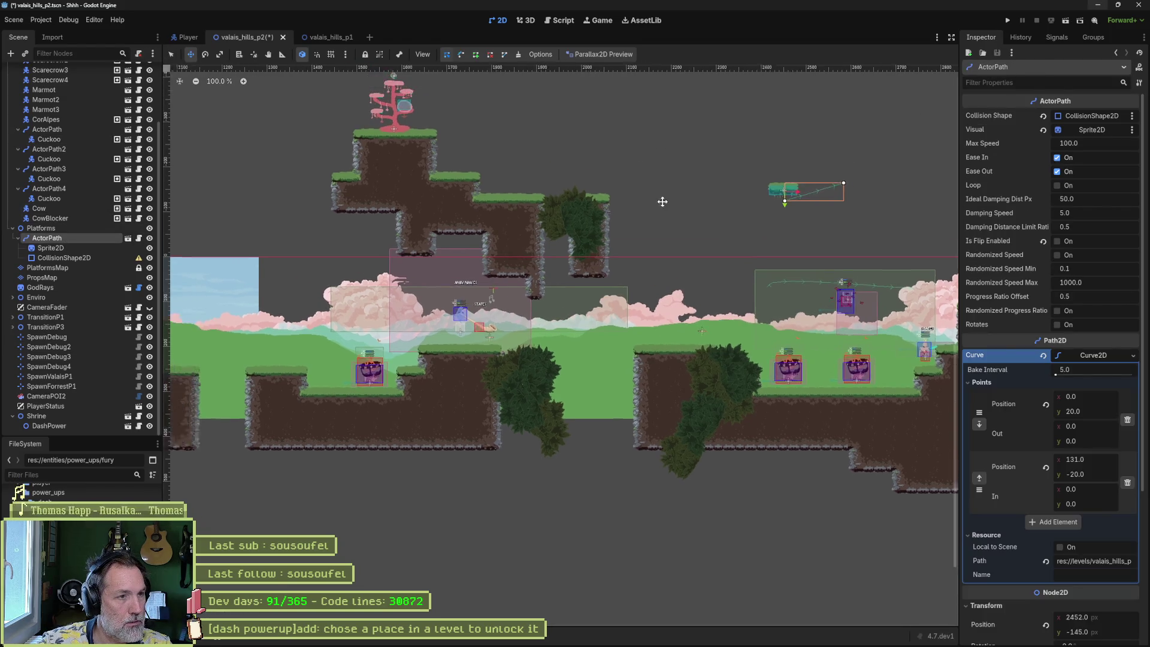
pyautogui.scroll(3, 63, 251)
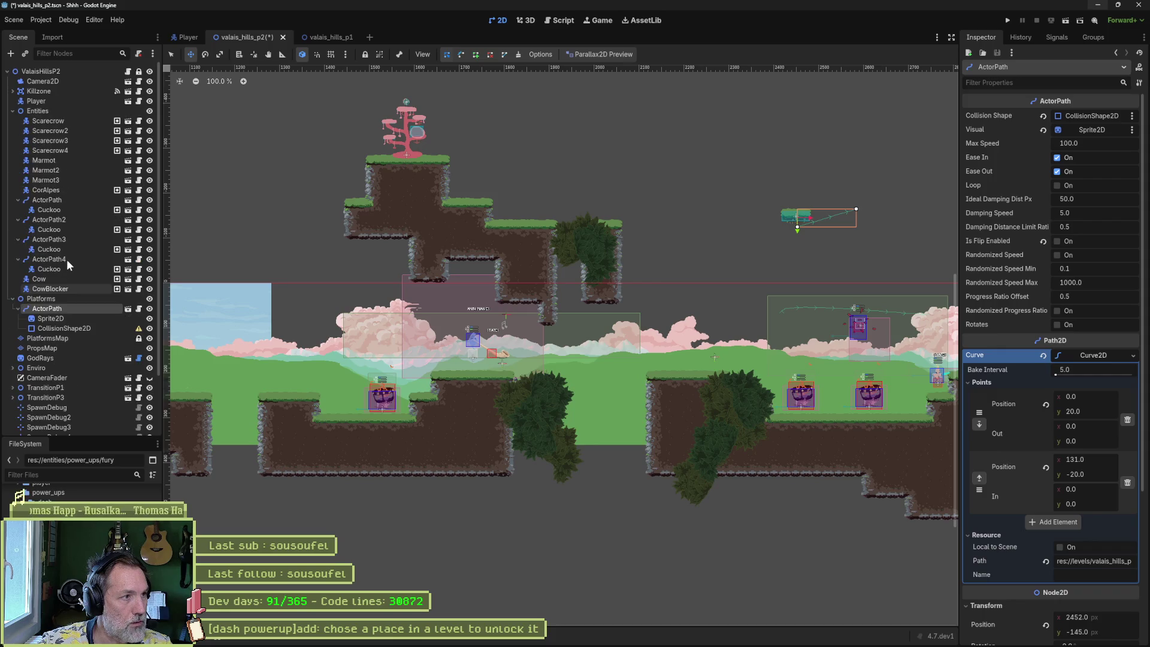
# - Select the PlatformsMap layer and choose Terrain 0 for painting
pyautogui.click(49, 338)
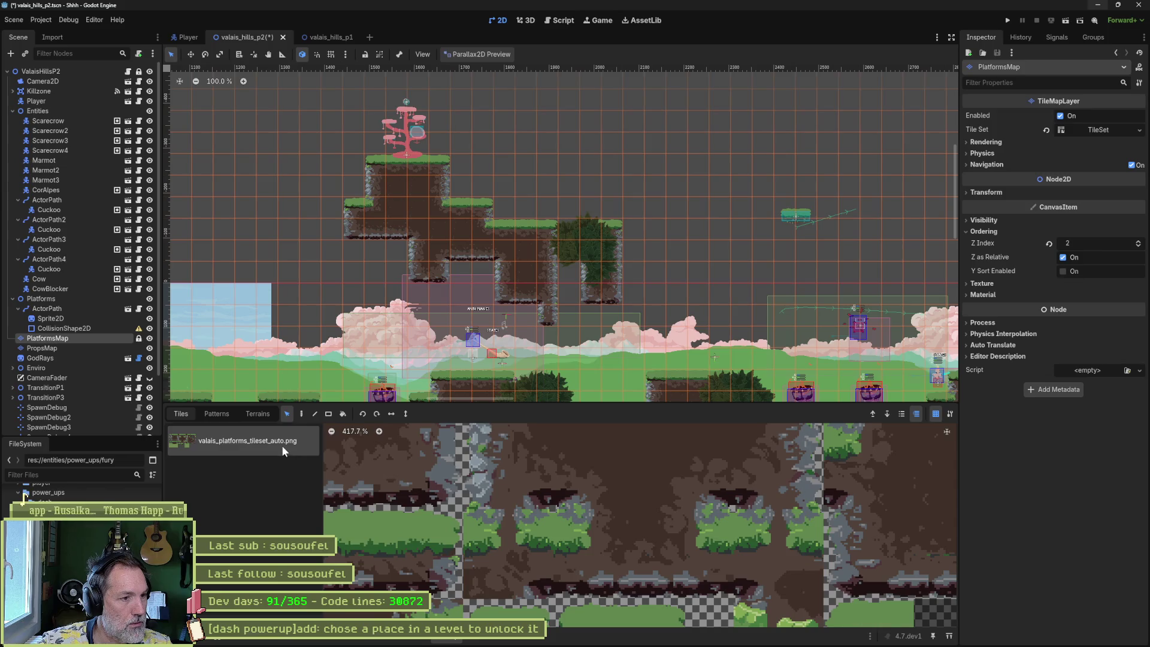
pyautogui.click(258, 413)
pyautogui.click(253, 440)
pyautogui.scroll(-3, 525, 271)
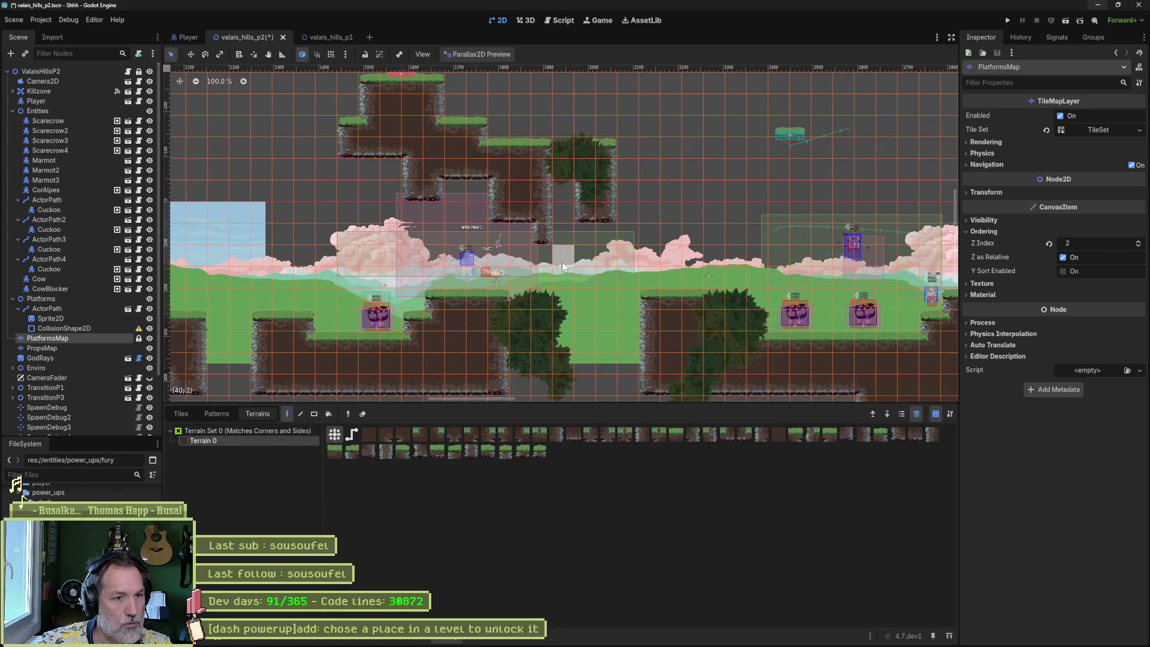
pyautogui.scroll(3, 557, 282)
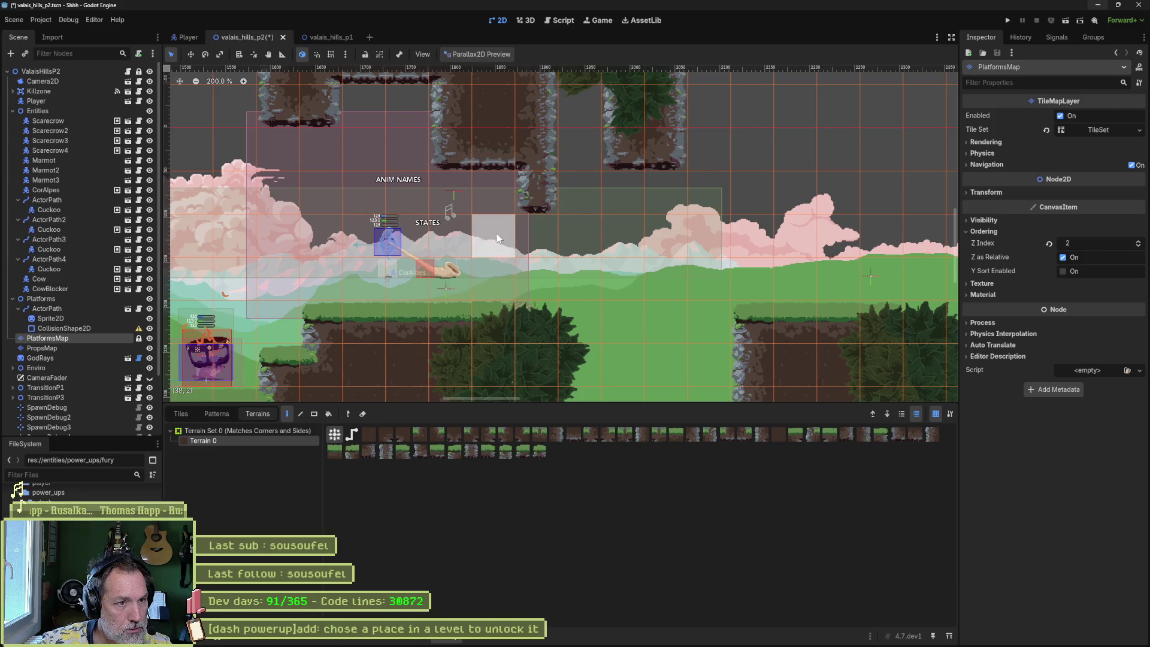
# - Paint rock tiles extending the pillars downward and joining their columns, then run the level
pyautogui.moveTo(498, 234)
pyautogui.mouseDown()
pyautogui.moveTo(495, 198)
pyautogui.moveTo(466, 190)
pyautogui.mouseUp()
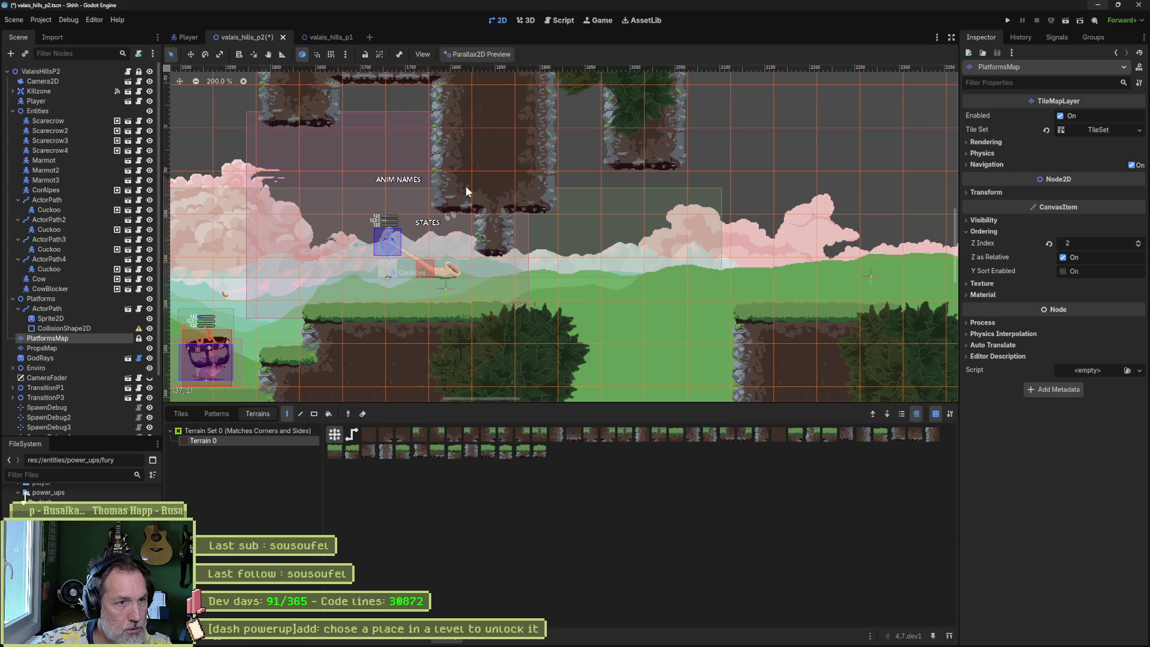
pyautogui.click(516, 223)
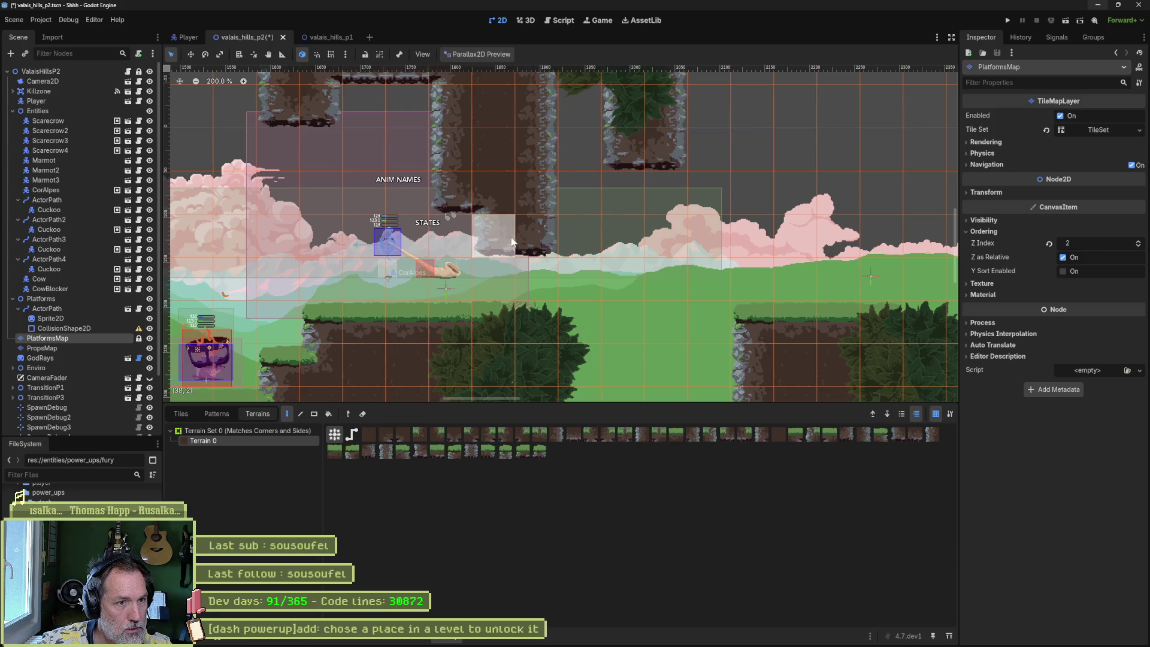
pyautogui.click(512, 241)
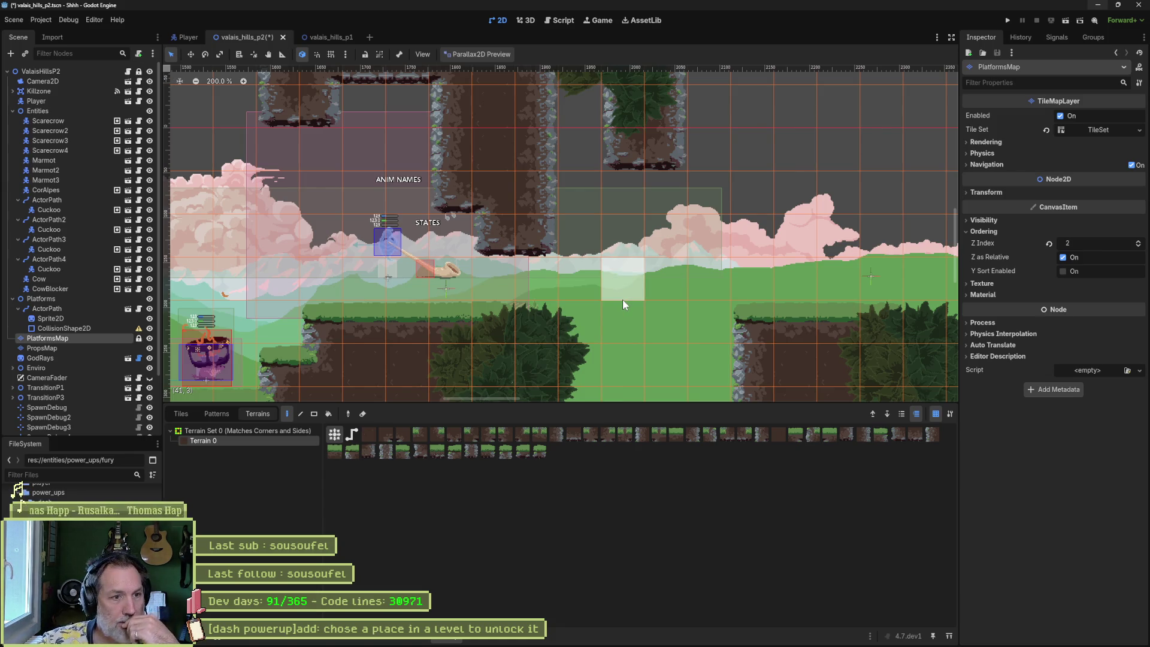
pyautogui.click(538, 238)
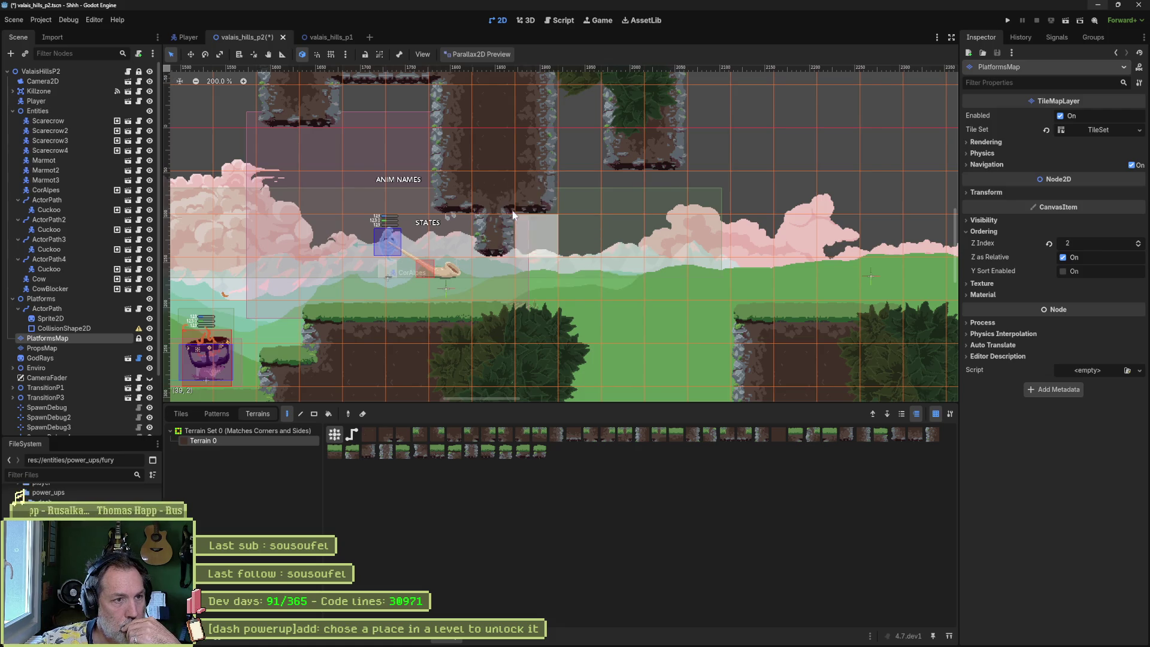
pyautogui.click(535, 192)
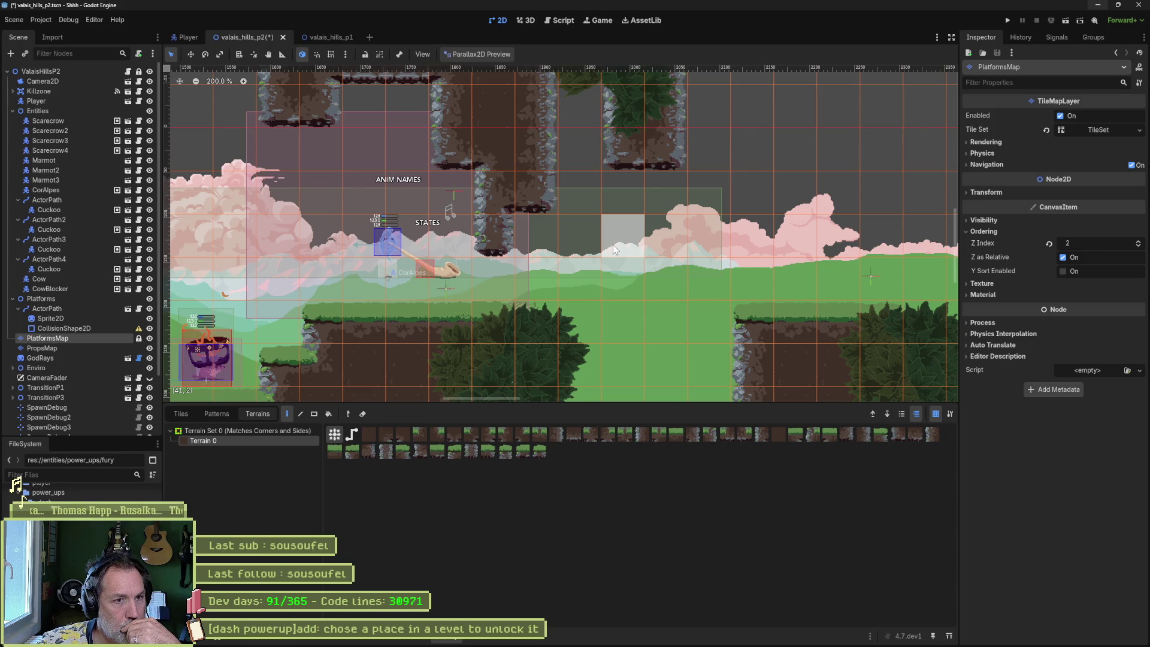
pyautogui.moveTo(614, 243); pyautogui.dragTo(613, 203)
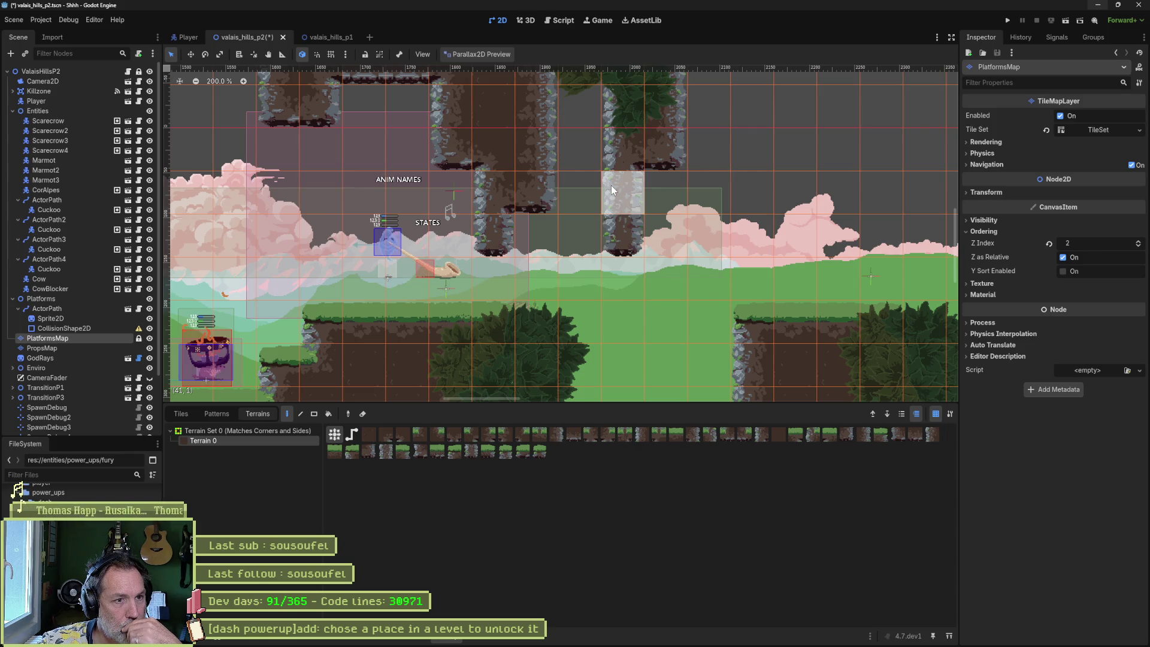
pyautogui.press('F6')
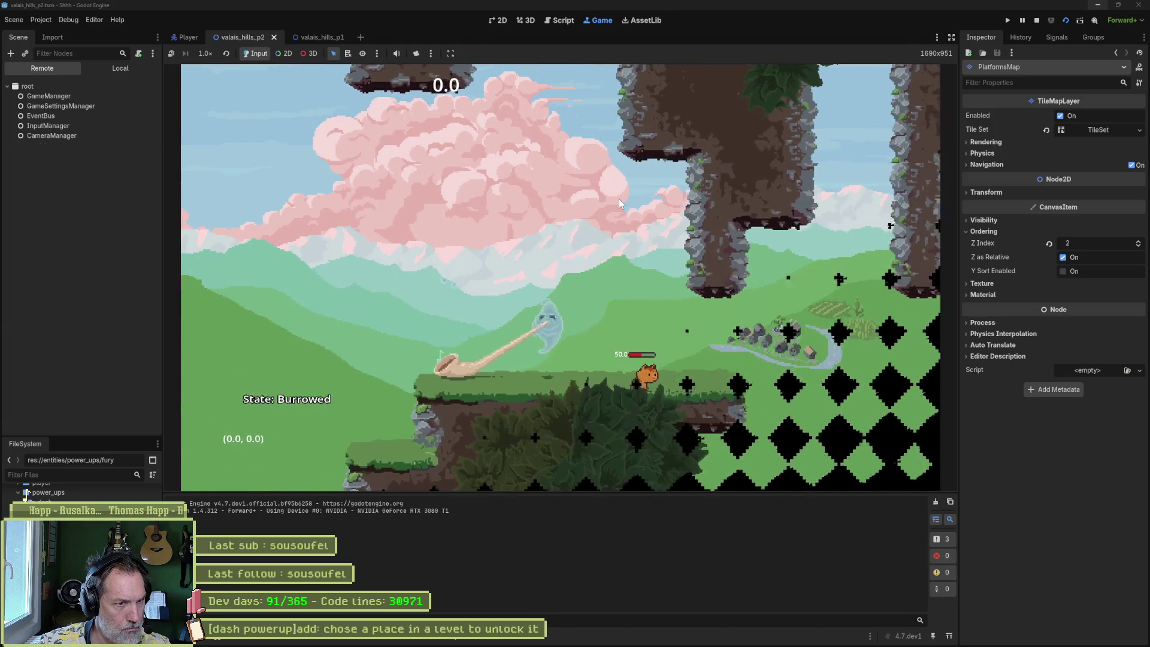
# - Make the cat leap toward the new rock pillars, then stop the game
pyautogui.press('space')
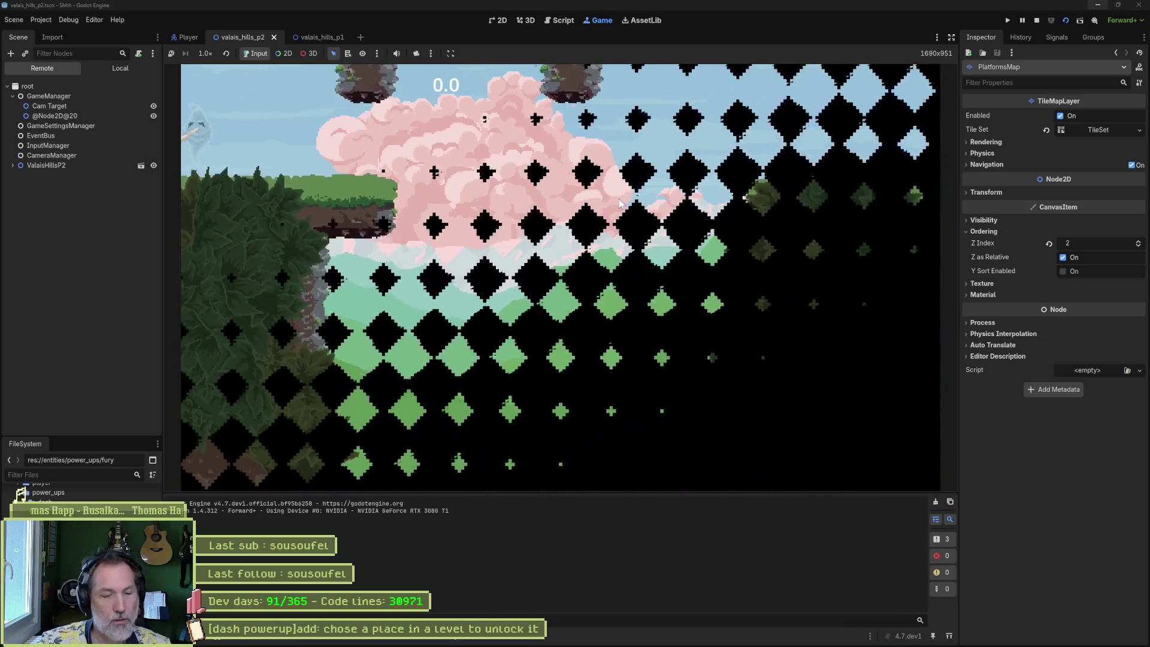
pyautogui.press('F8')
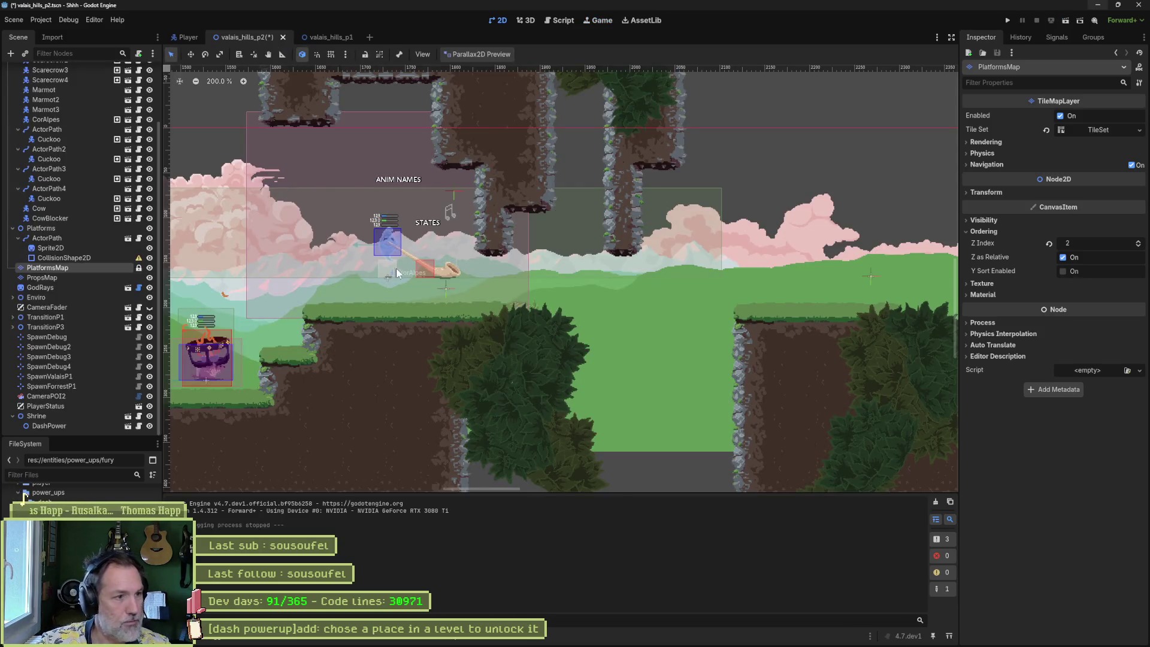
# - Paint a tall Terrain 0 rock column with a top strip stepping left
pyautogui.scroll(5, 535, 348)
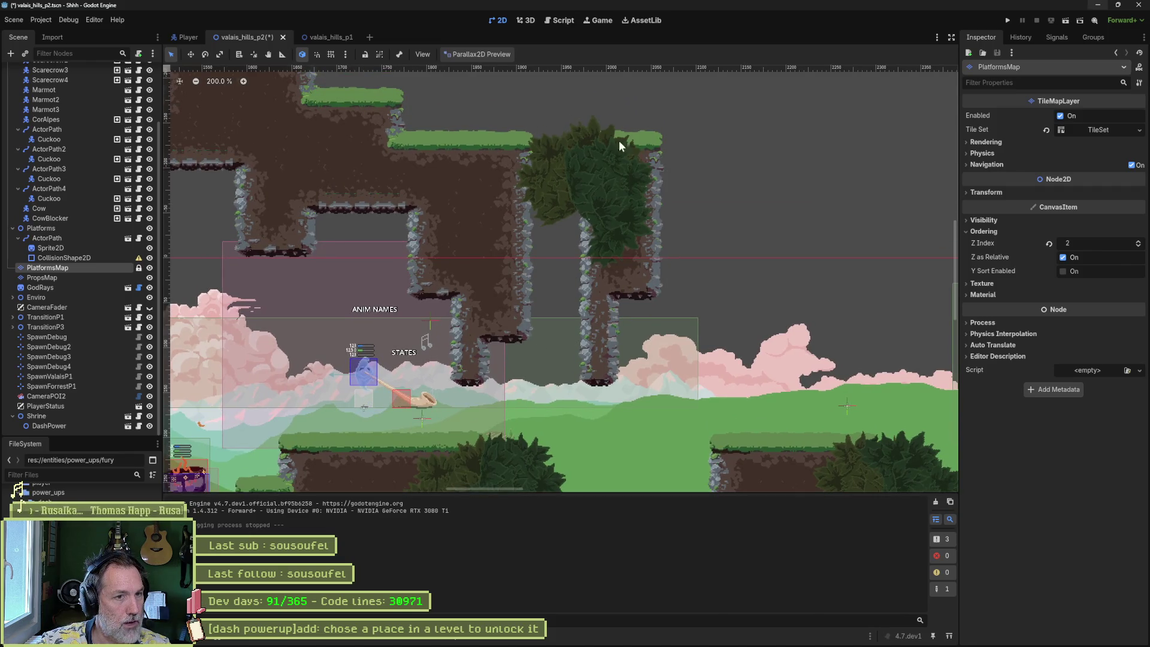
pyautogui.scroll(7, 801, 282)
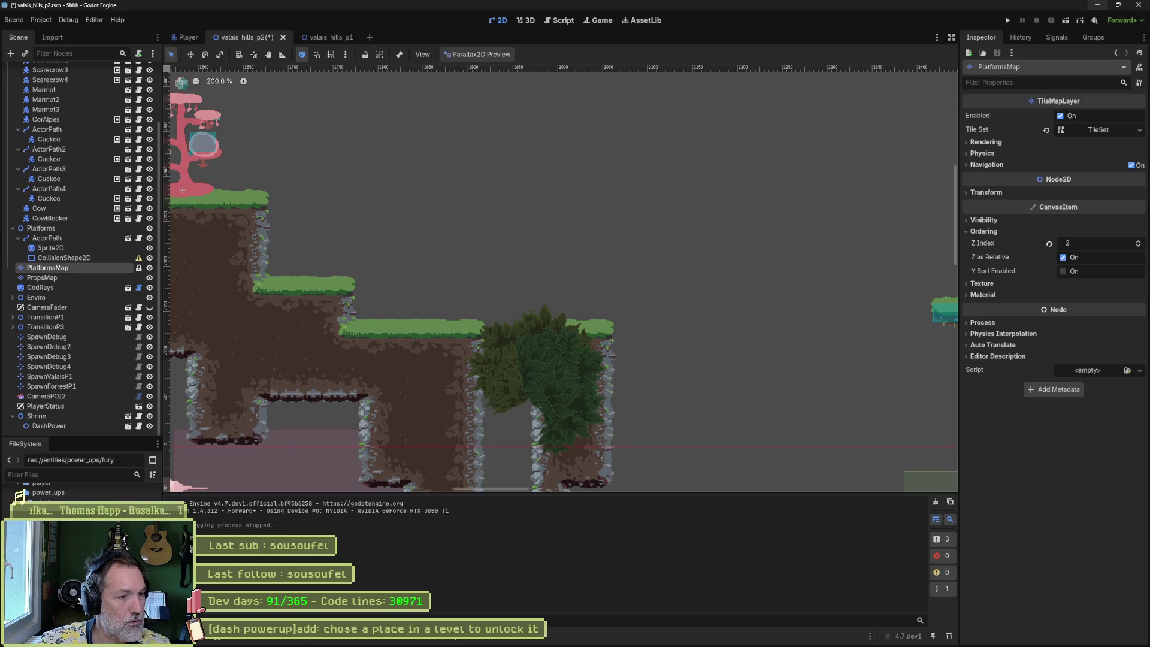
pyautogui.click(449, 640)
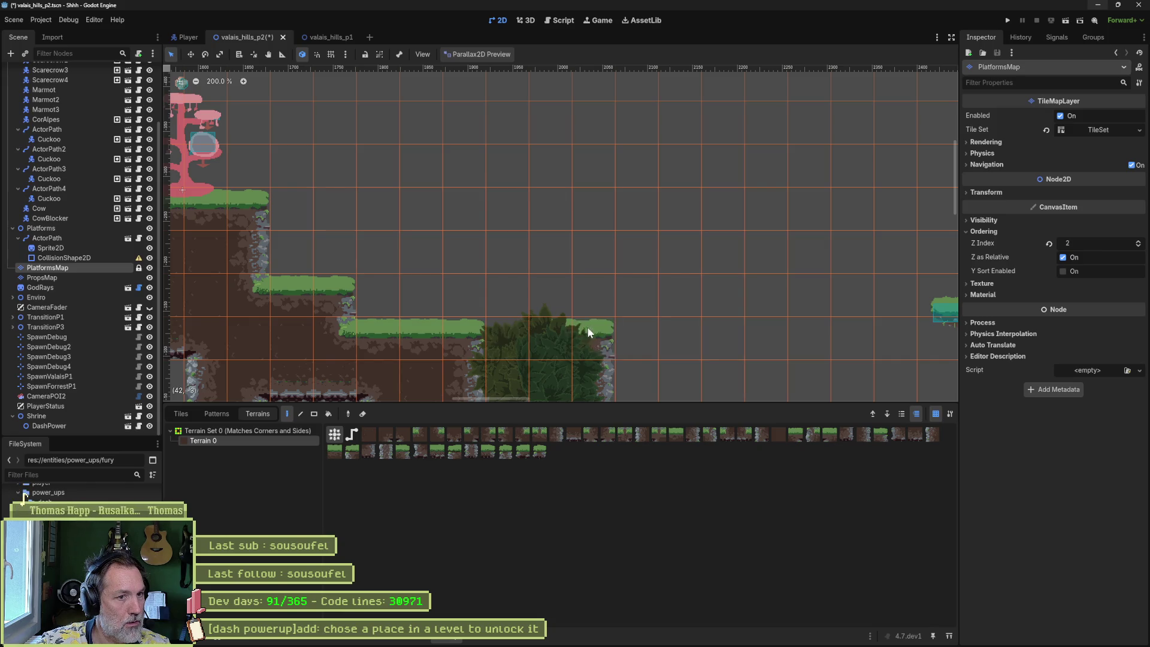
pyautogui.moveTo(587, 326)
pyautogui.mouseDown()
pyautogui.moveTo(592, 105)
pyautogui.moveTo(631, 276)
pyautogui.moveTo(632, 386)
pyautogui.mouseUp()
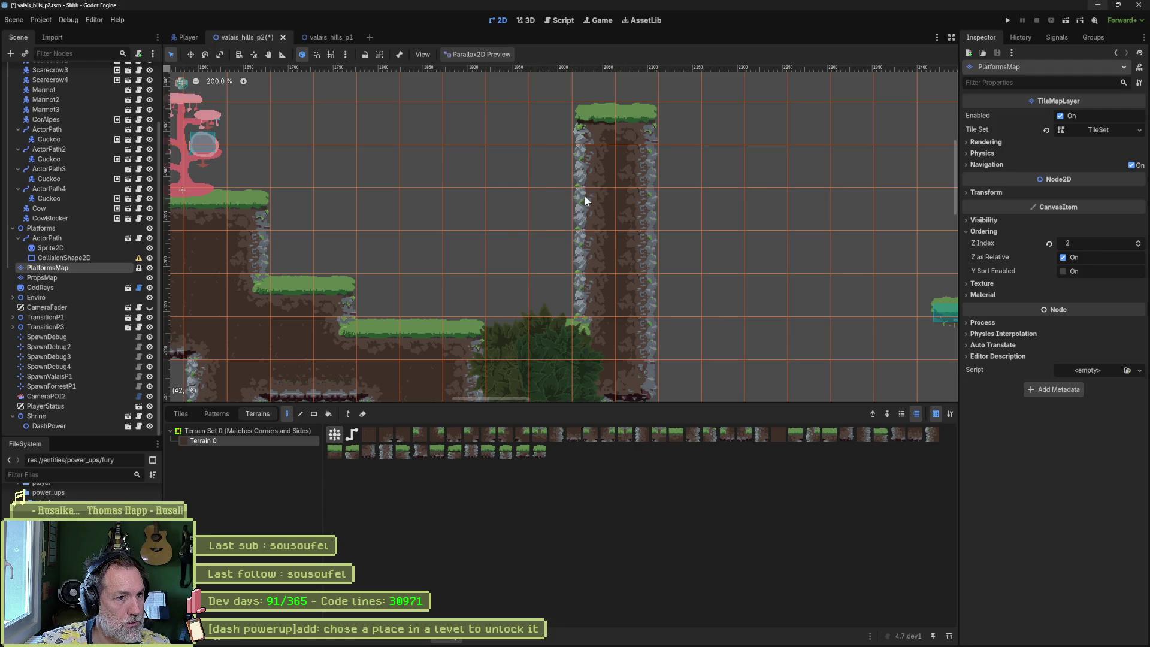
pyautogui.moveTo(584, 195); pyautogui.dragTo(565, 136)
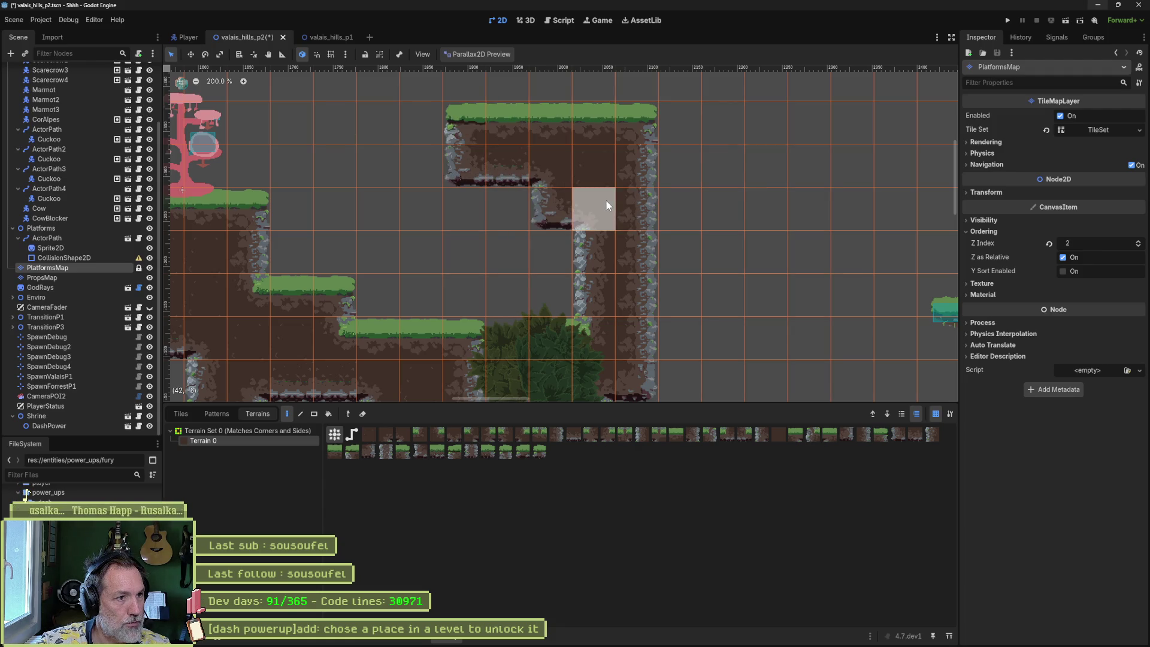
# - Add a two-cell rock column above the right platform, then run the level and jump
pyautogui.moveTo(302, 147); pyautogui.dragTo(379, 269)
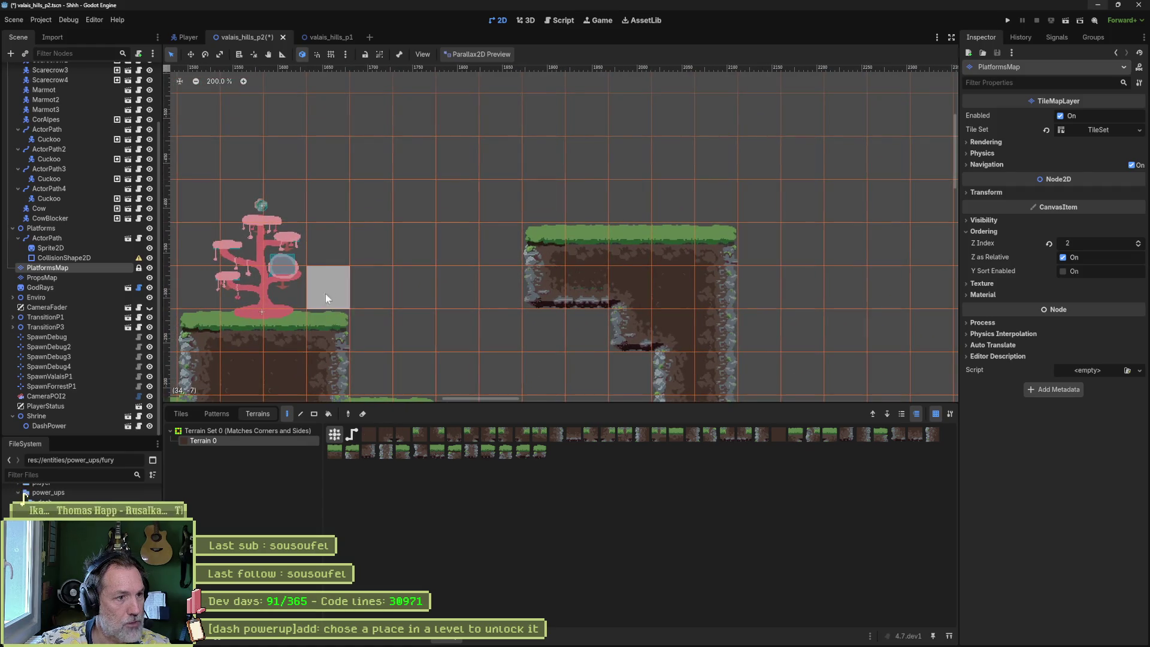
pyautogui.moveTo(536, 210)
pyautogui.mouseDown()
pyautogui.moveTo(535, 132)
pyautogui.moveTo(564, 226)
pyautogui.moveTo(609, 157)
pyautogui.moveTo(628, 196)
pyautogui.mouseUp()
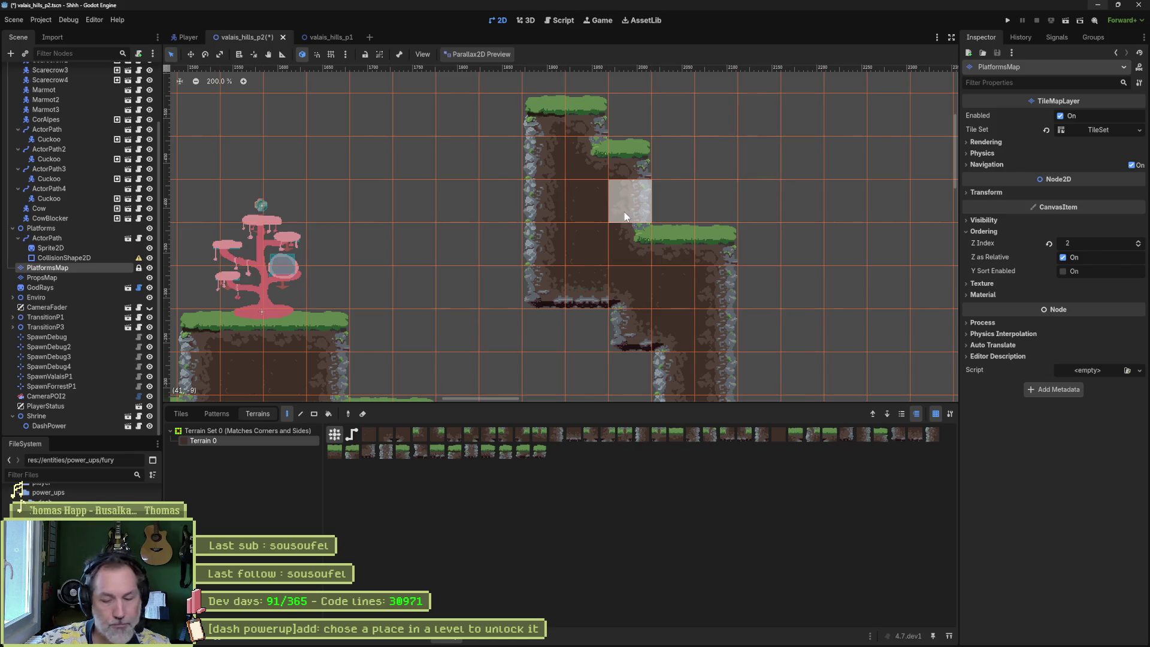
pyautogui.press('F6')
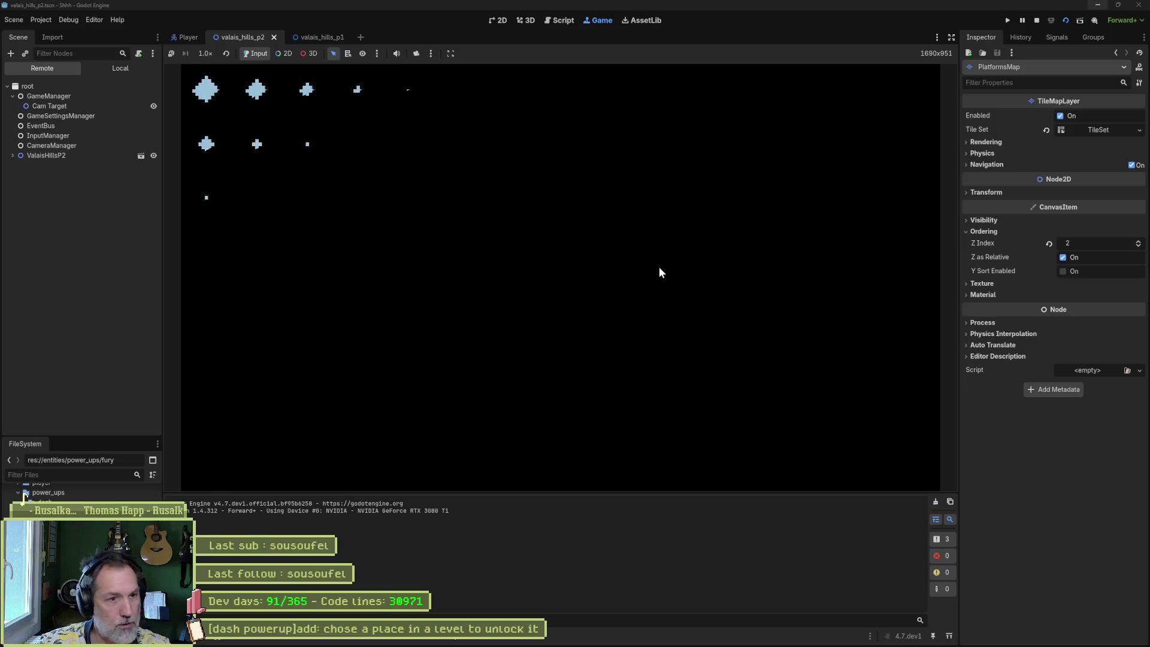
pyautogui.press('space')
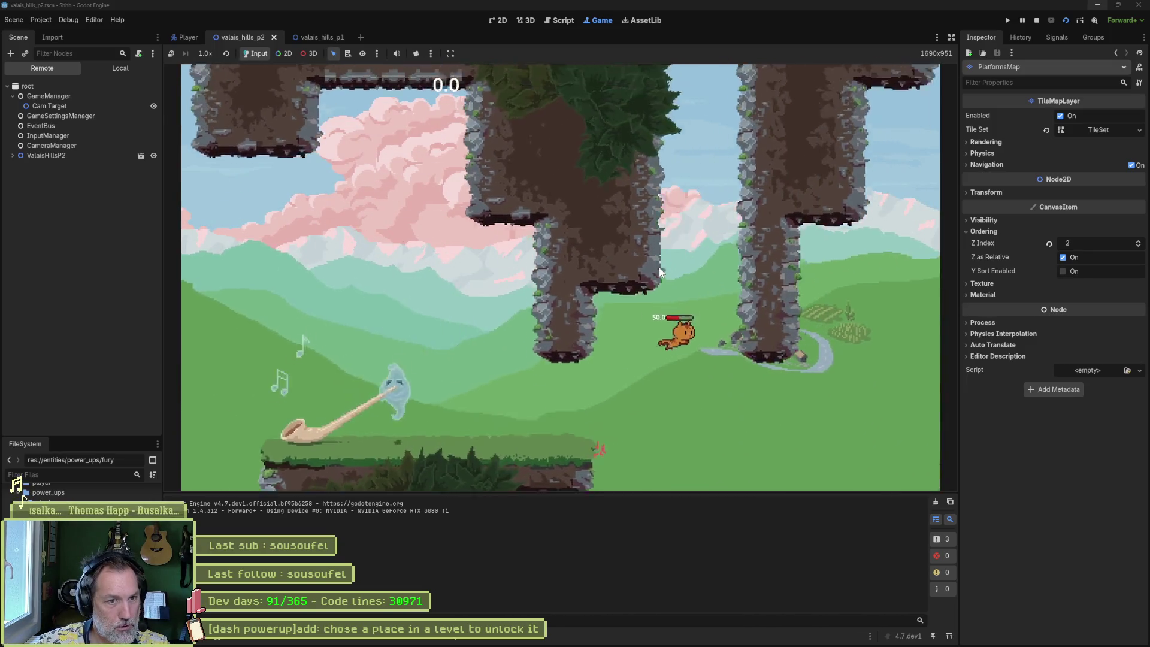
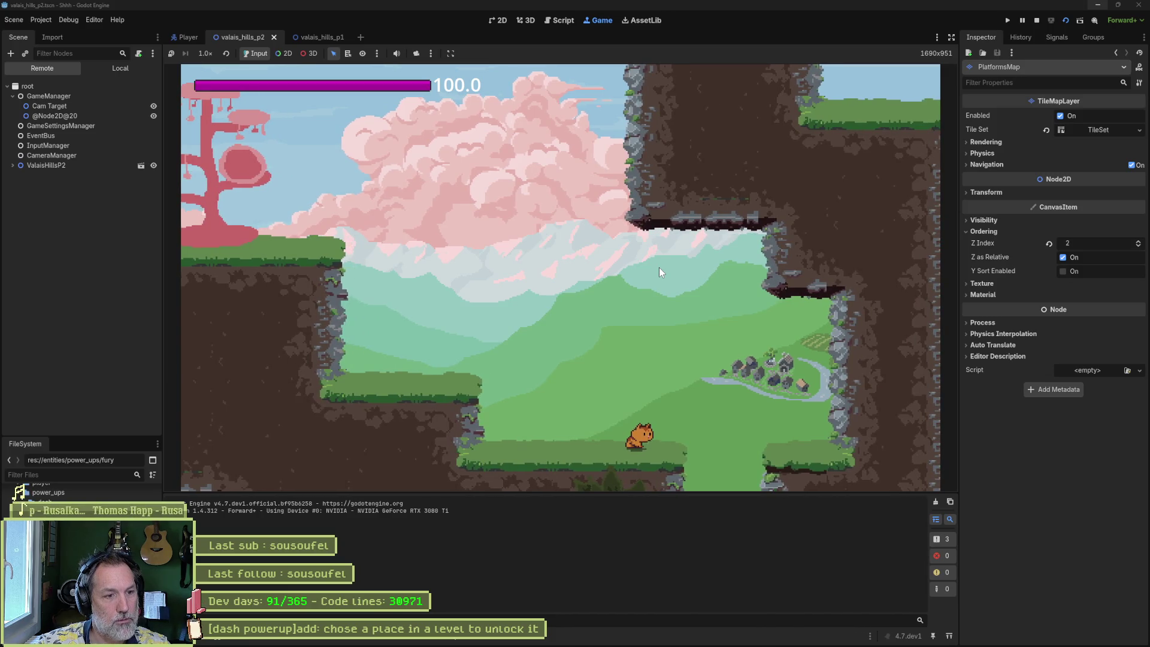
# - Stop the game, erase PlatformsMap terrain along the grass platform edges, then save and rerun the level
pyautogui.press('F8')
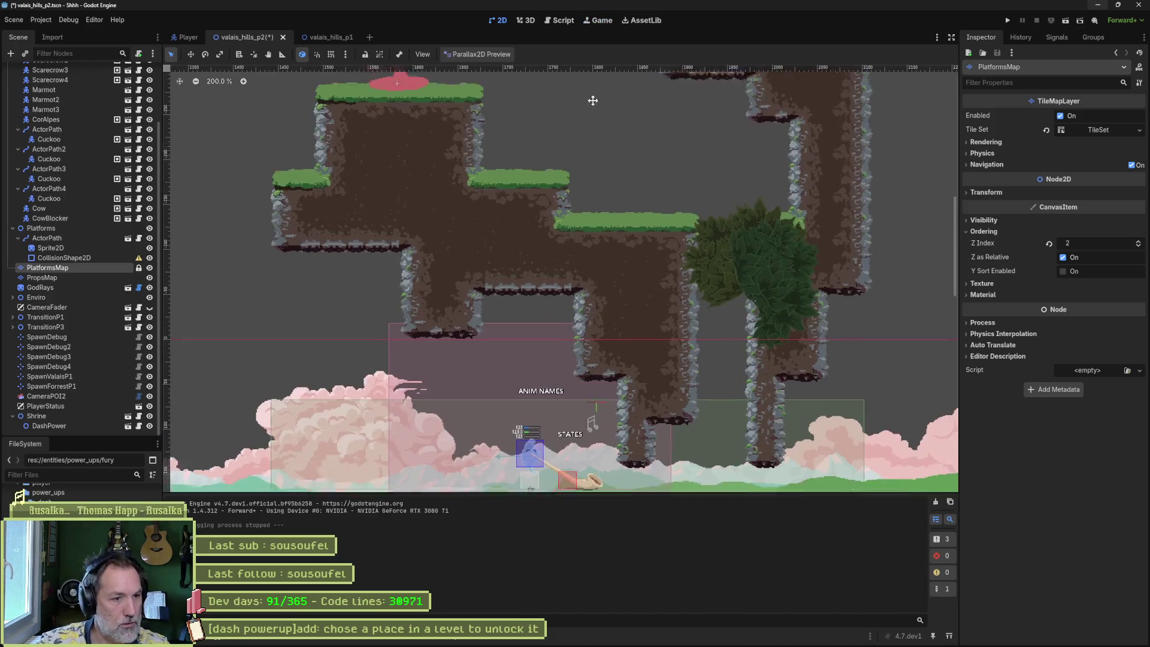
pyautogui.scroll(-4, 583, 303)
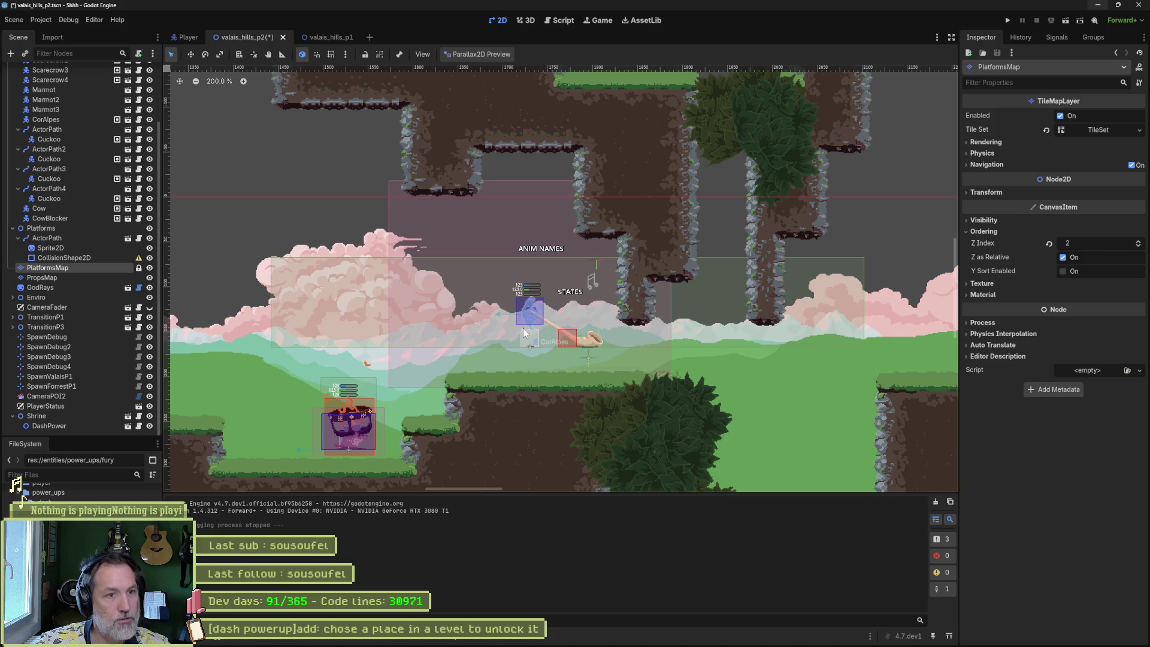
pyautogui.scroll(3, 543, 167)
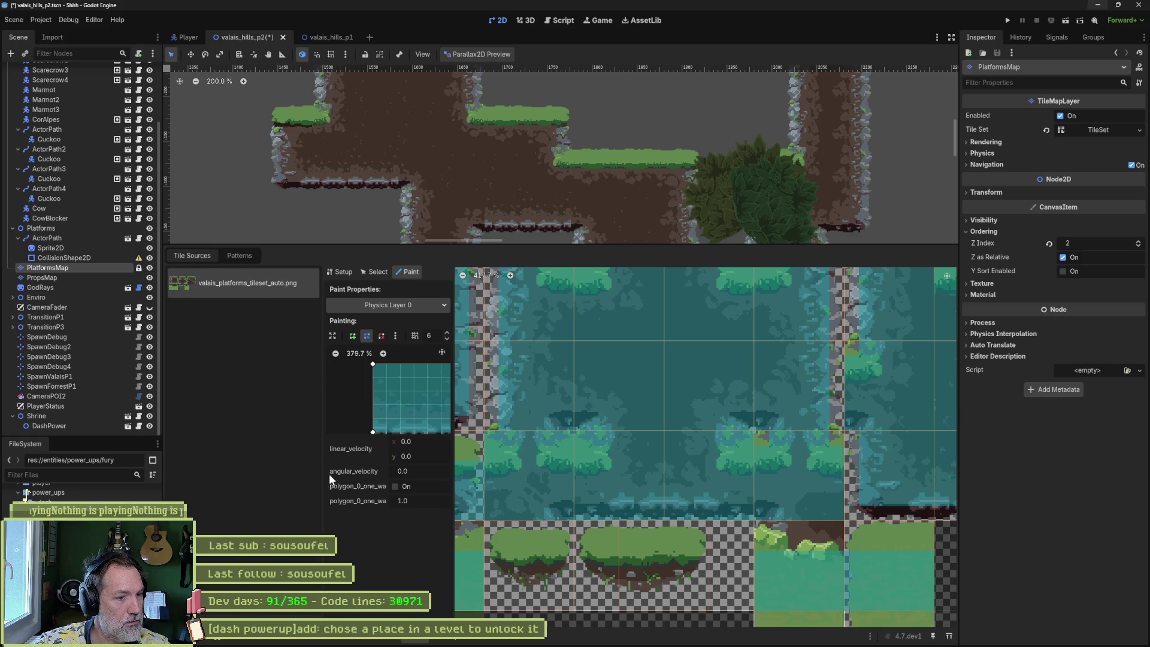
pyautogui.click(443, 638)
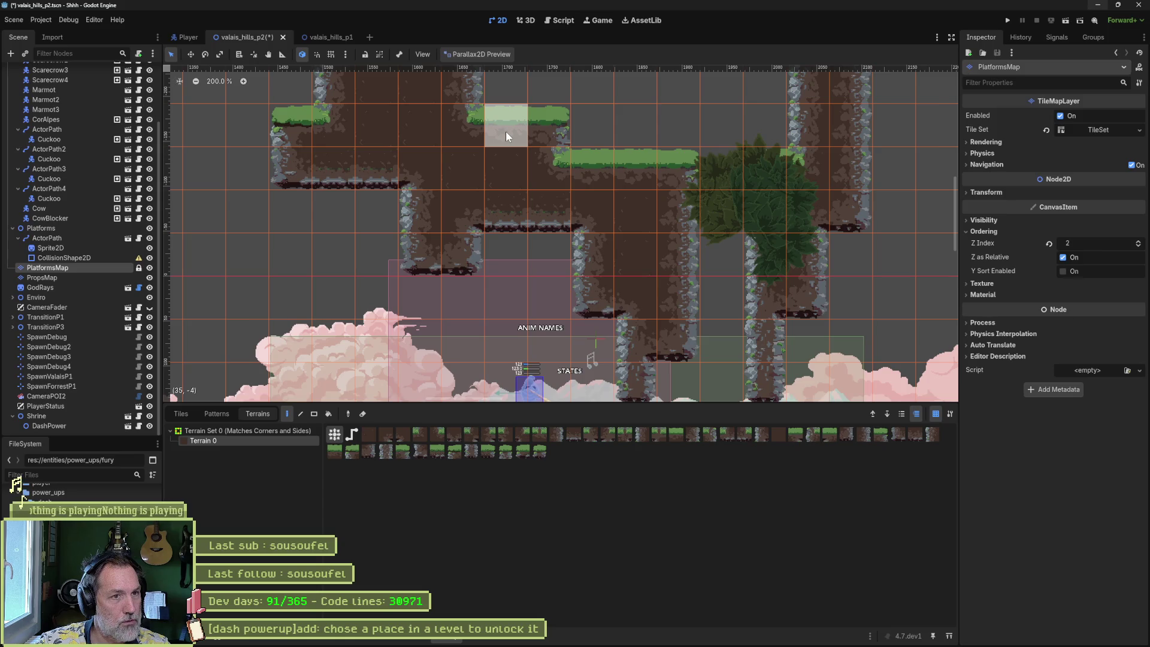
pyautogui.moveTo(506, 131)
pyautogui.mouseDown()
pyautogui.moveTo(545, 129)
pyautogui.moveTo(535, 299)
pyautogui.mouseUp()
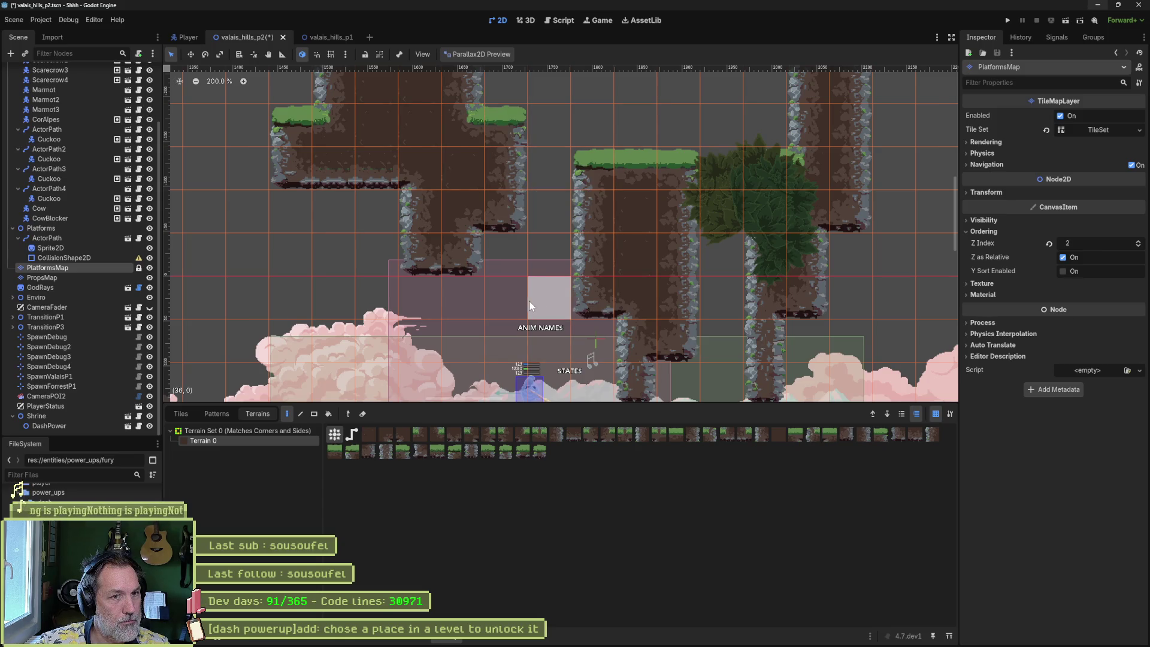
pyautogui.press('F6')
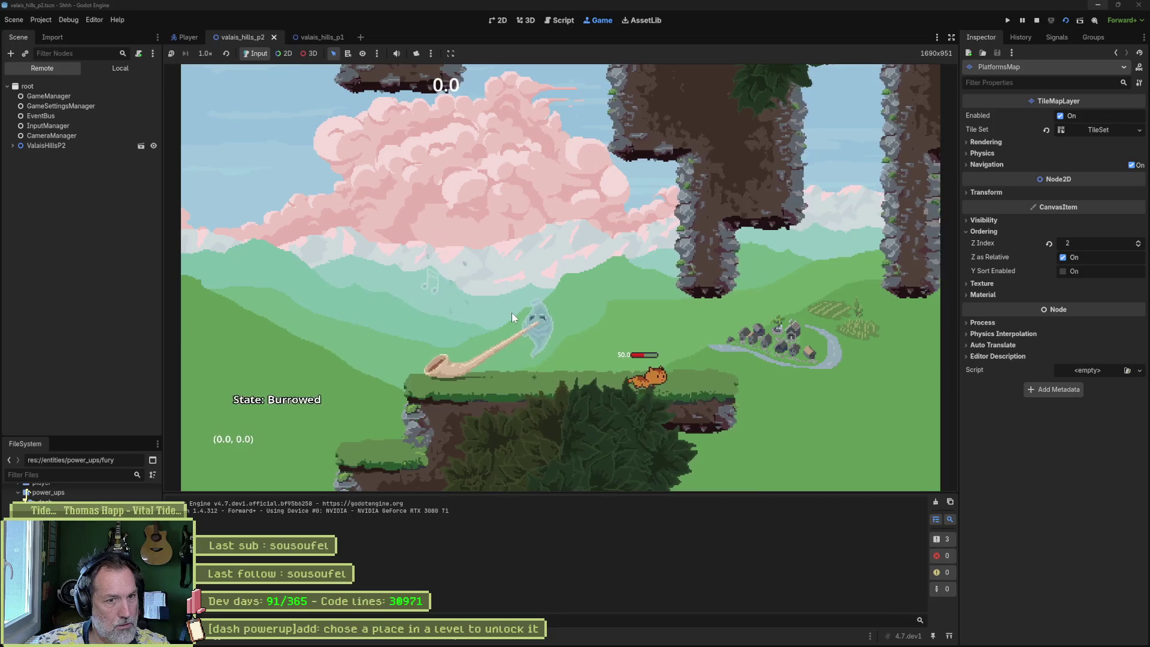
# - Run the cat right, climb the rock pillar, and jump left onto the pink tree top
pyautogui.press('Right')
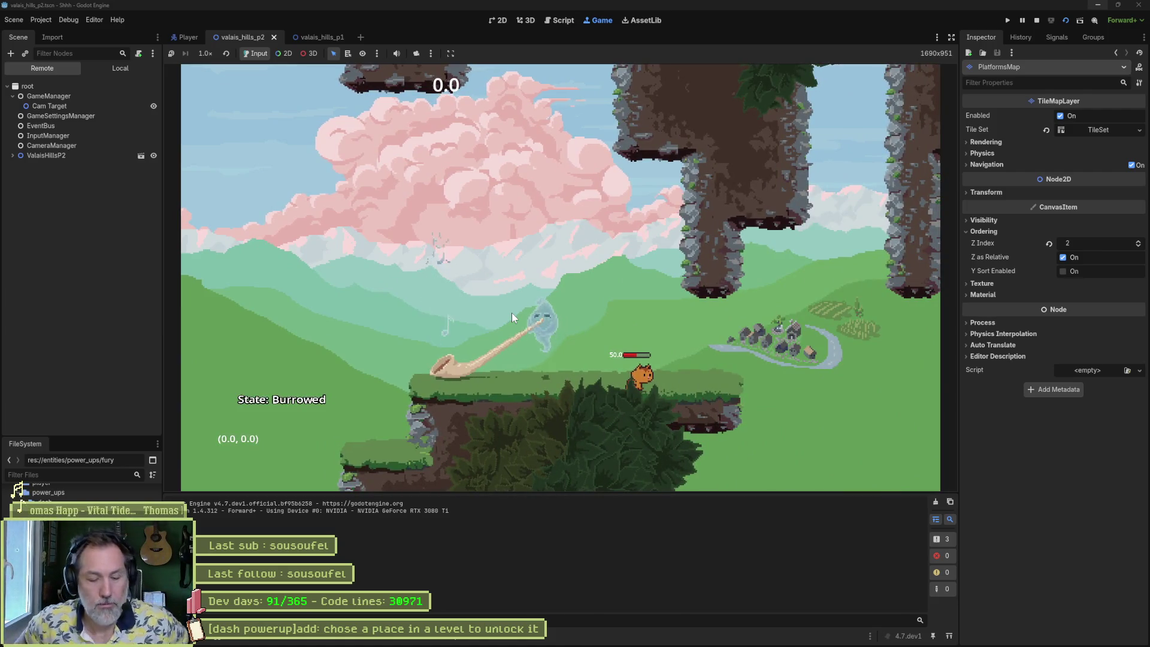
pyautogui.press('Right')
pyautogui.press('space')
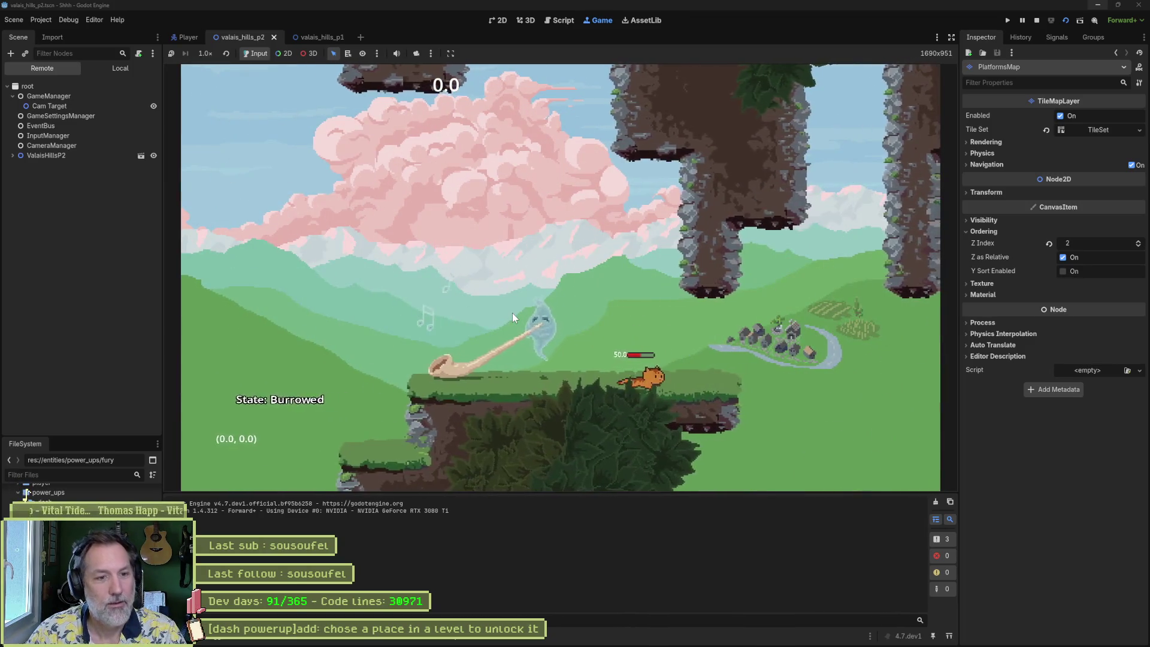
pyautogui.press('space')
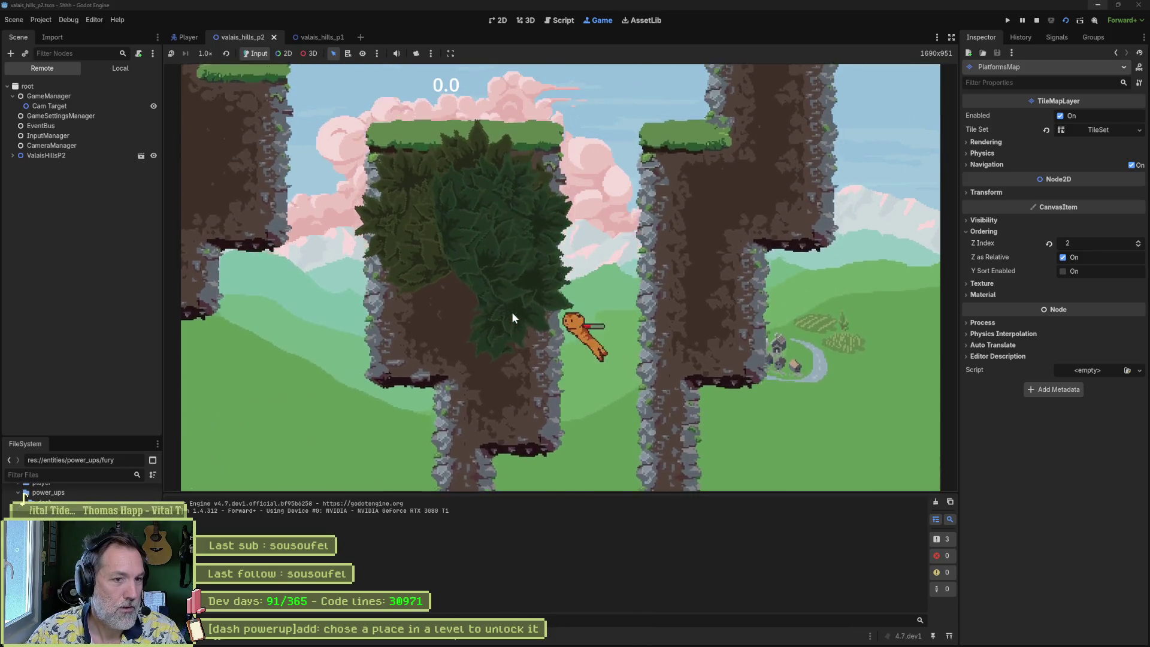
pyautogui.press('Left')
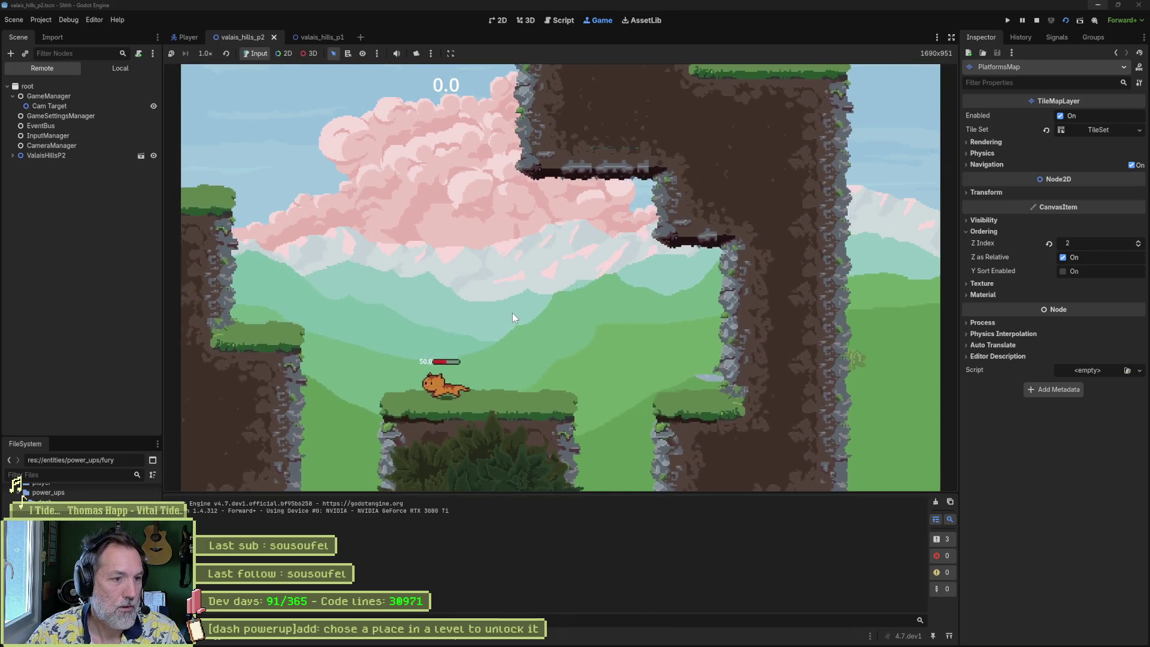
pyautogui.press('space')
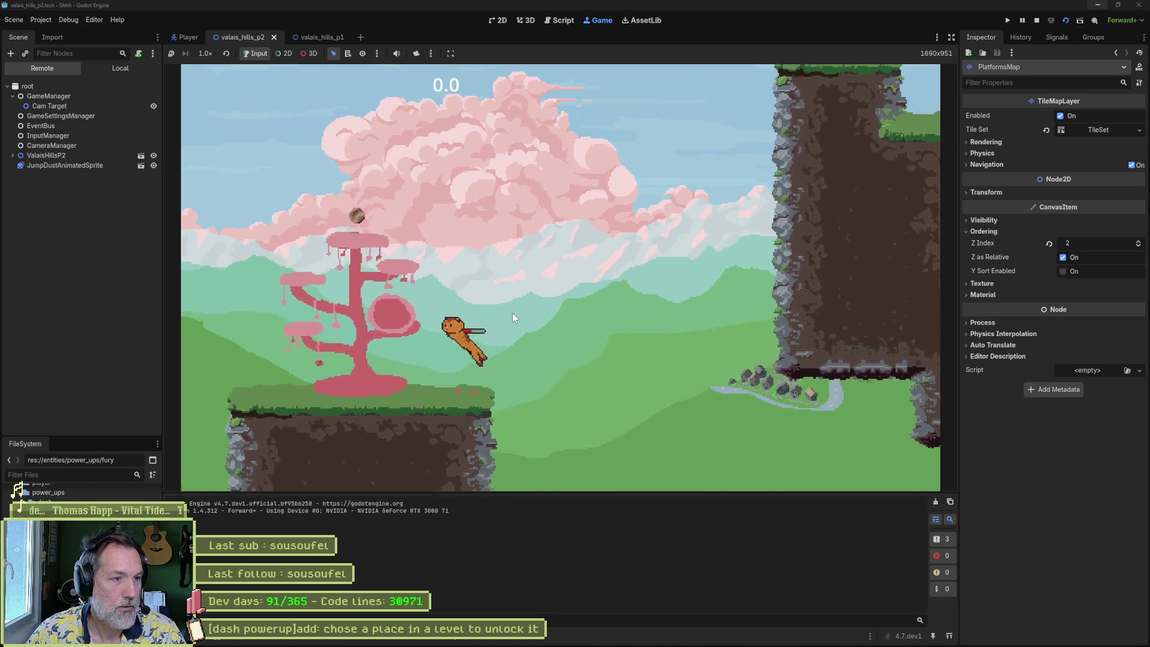
pyautogui.press('space')
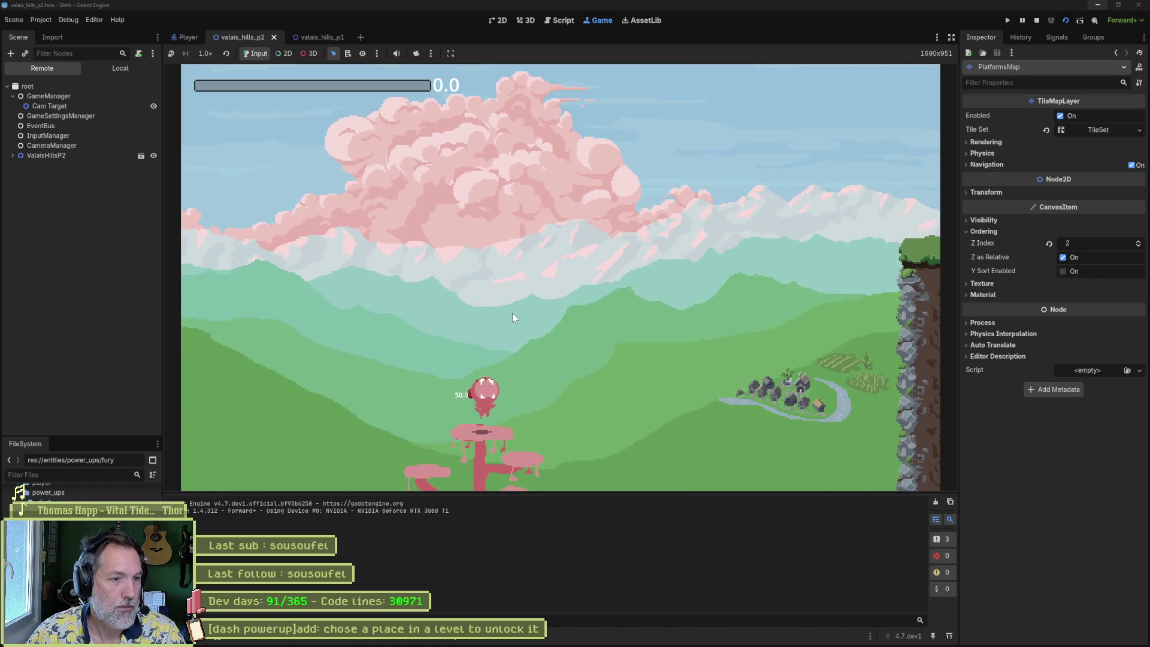
# - Drop the cat into the tree's hollow, run right onto the grassy platform, then stop the game
pyautogui.press('Right')
pyautogui.press('Left')
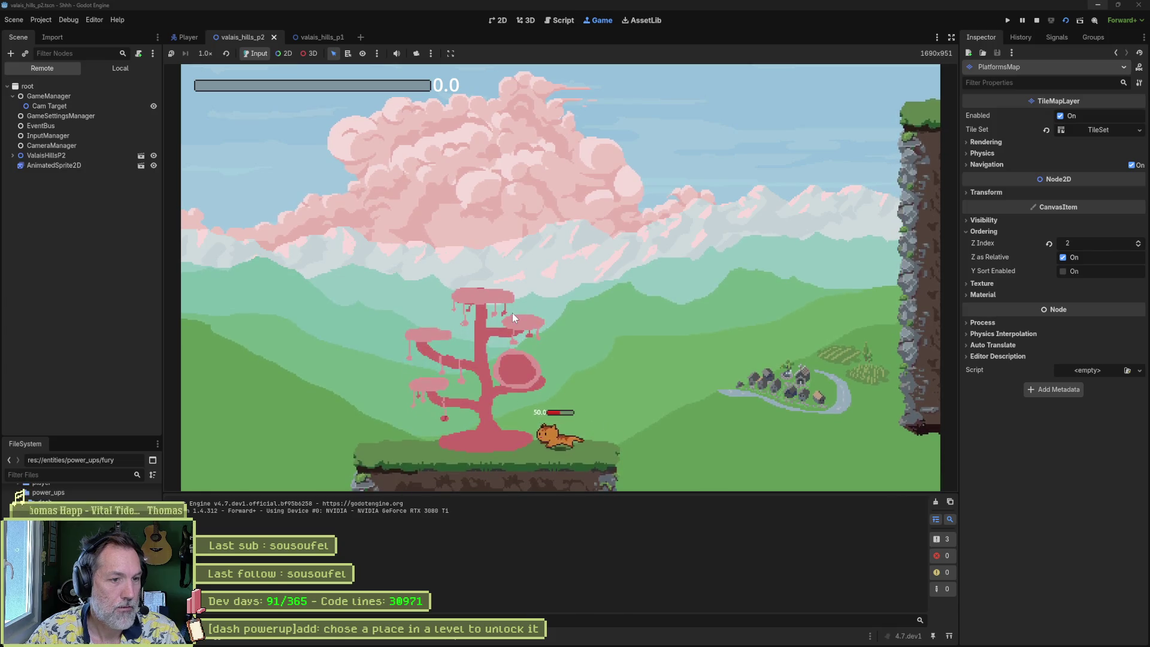
pyautogui.press('Left')
pyautogui.press('space')
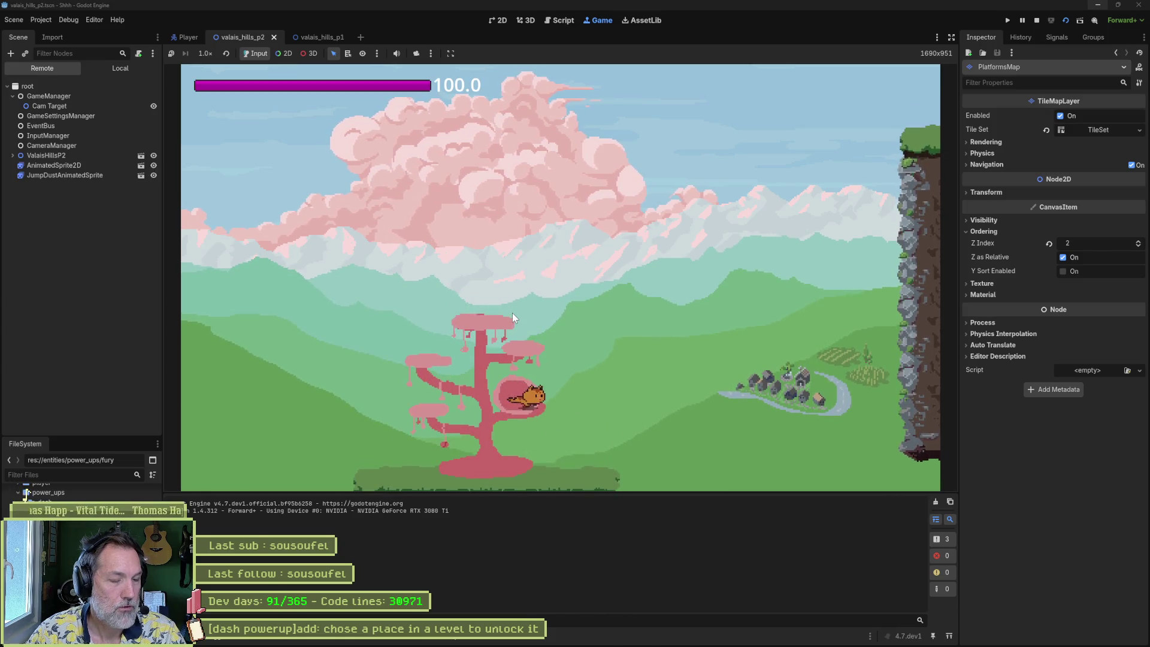
pyautogui.press('Right')
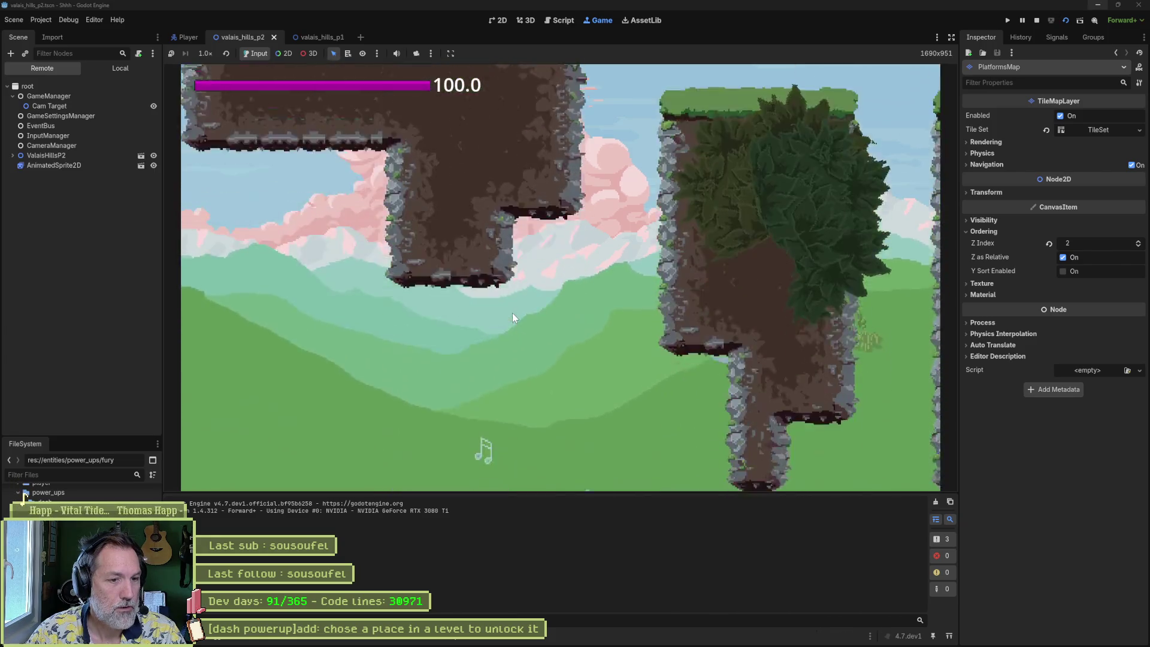
pyautogui.press('Right')
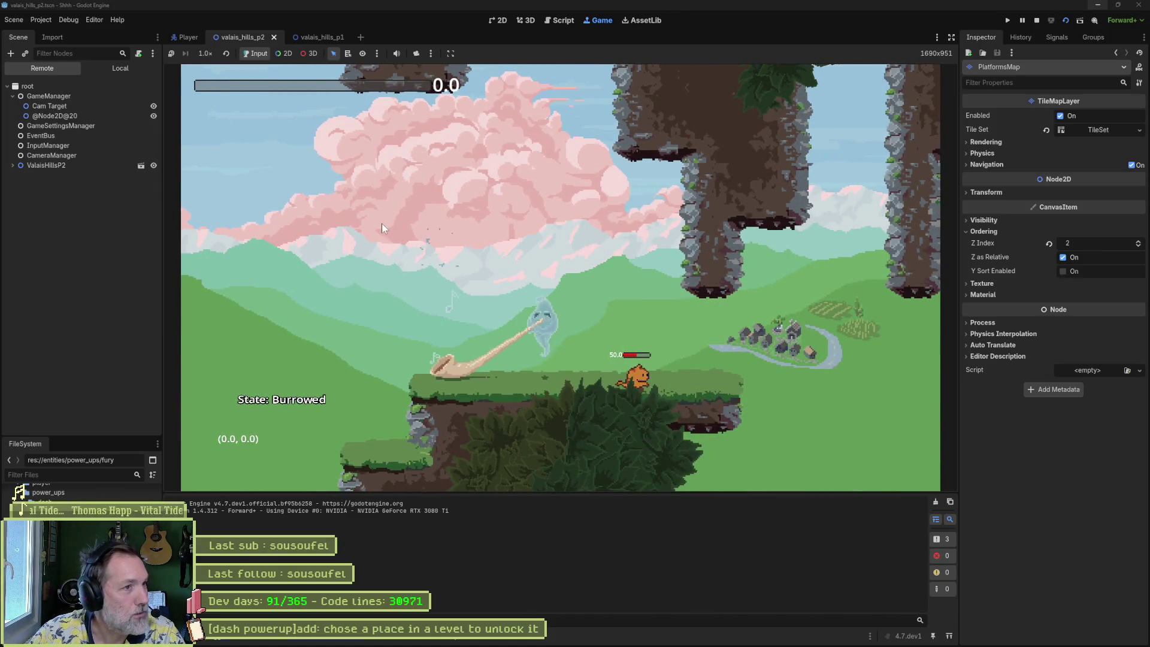
pyautogui.click(1037, 22)
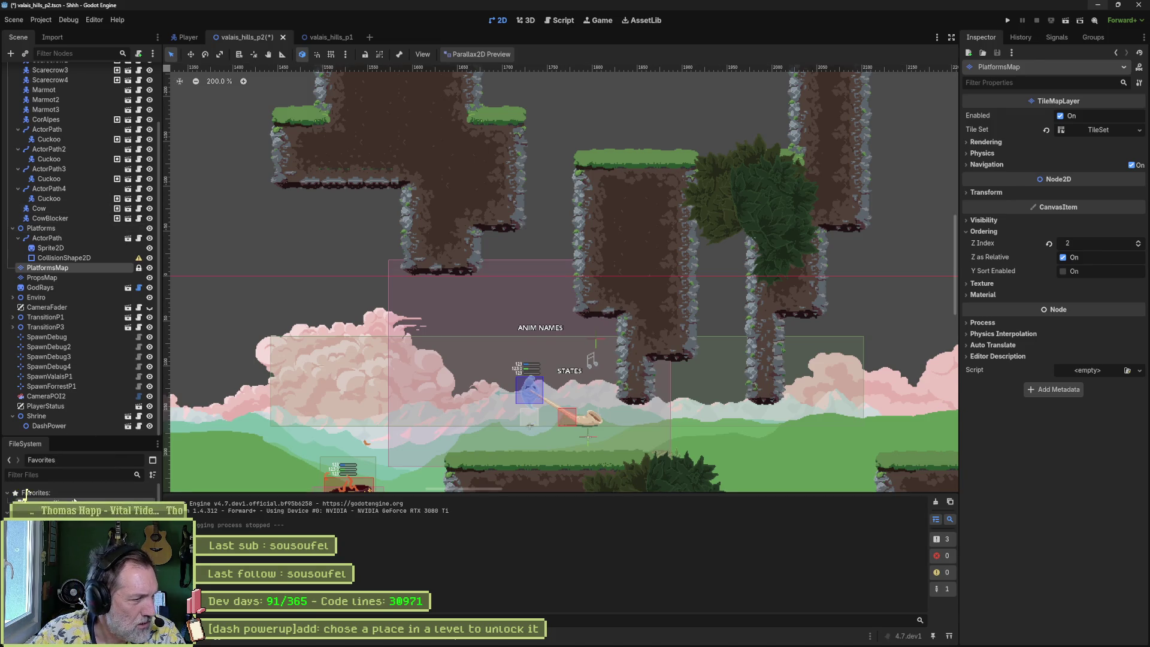
# - Enable Dash and Infinite Mana in game_settings.tres, then run the level with F6
pyautogui.click(25, 492)
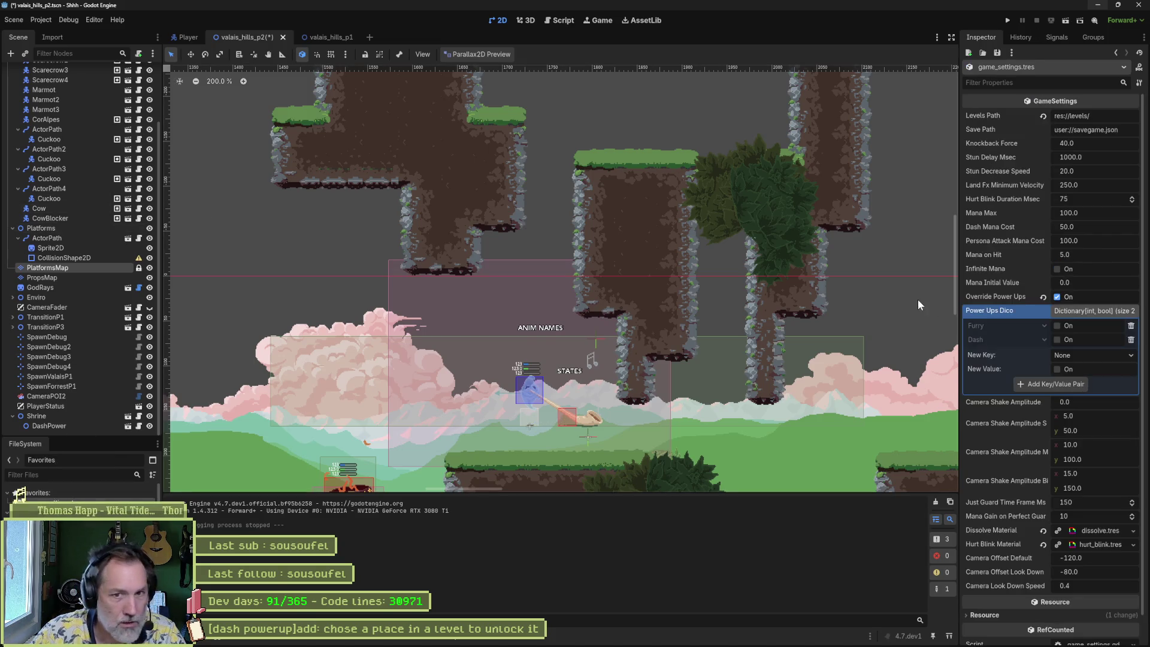
pyautogui.click(1061, 339)
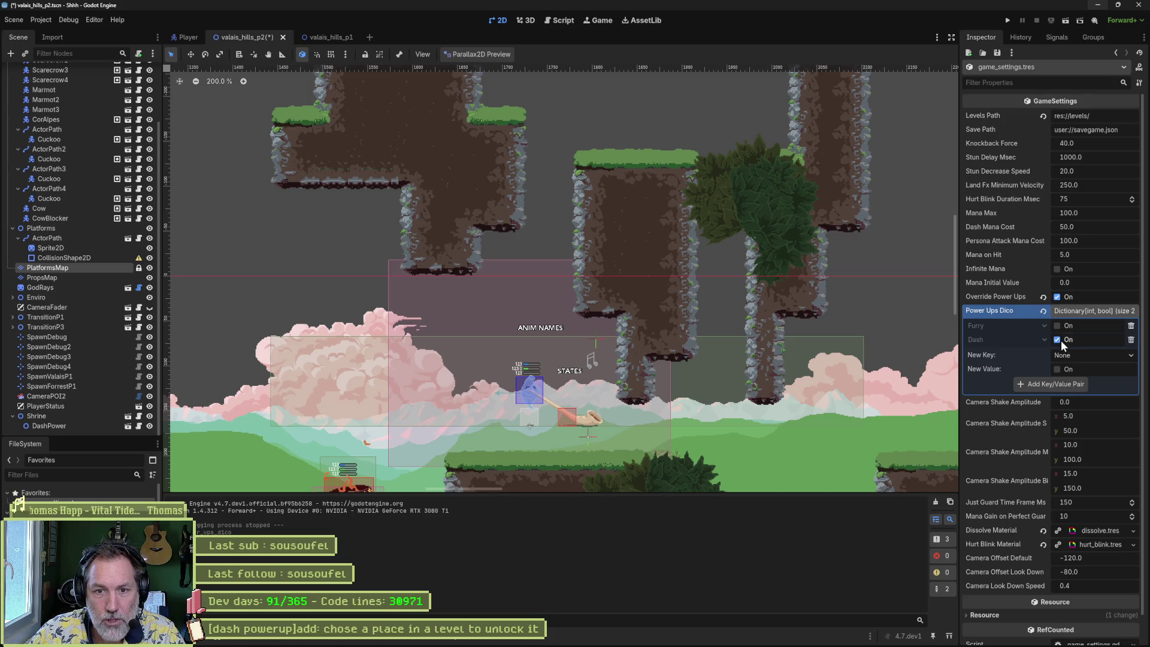
pyautogui.click(1057, 268)
pyautogui.press('F6')
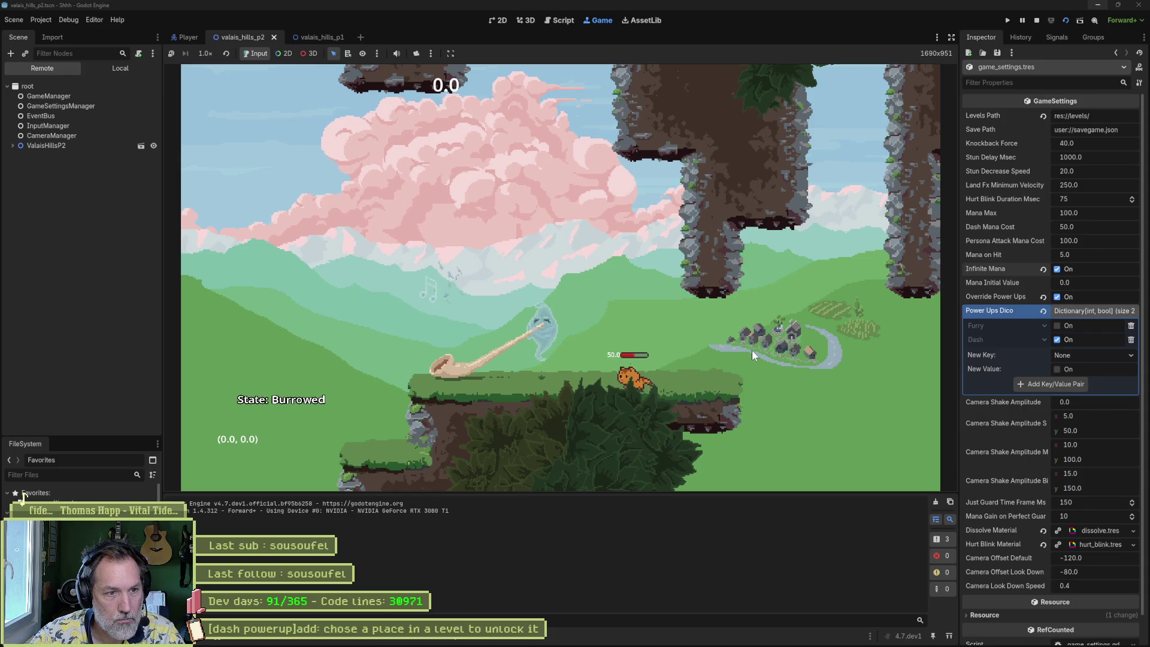
# - Move the cat left and right across the platform, jumping and running off its right edge
pyautogui.press('Left')
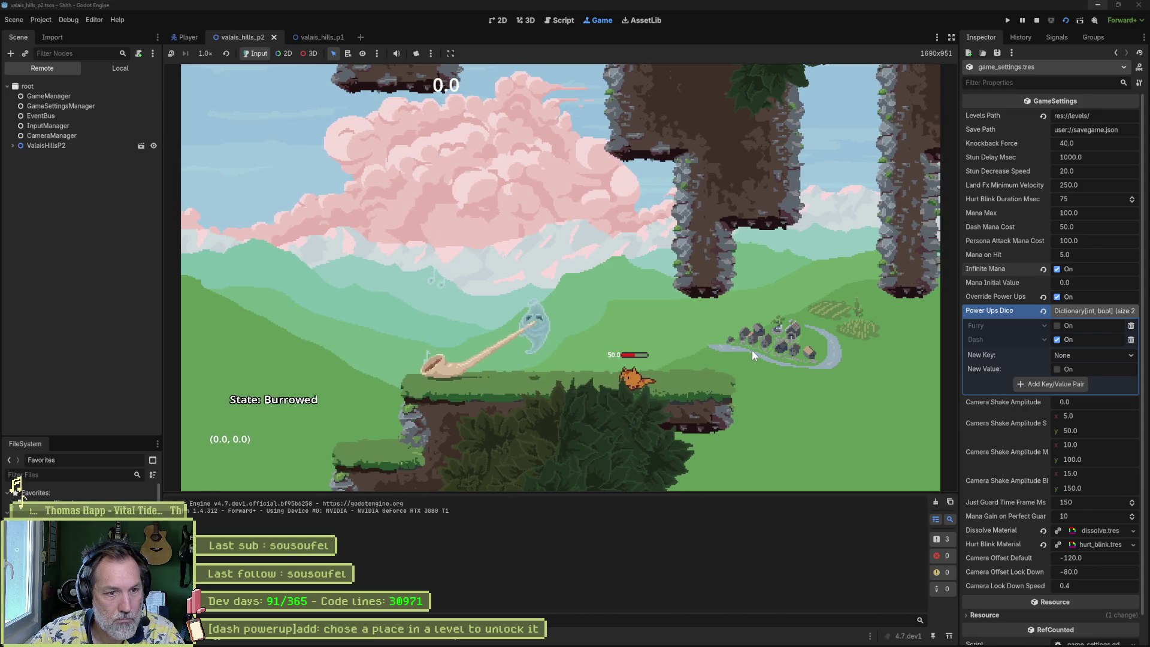
pyautogui.press('space')
pyautogui.press('Left')
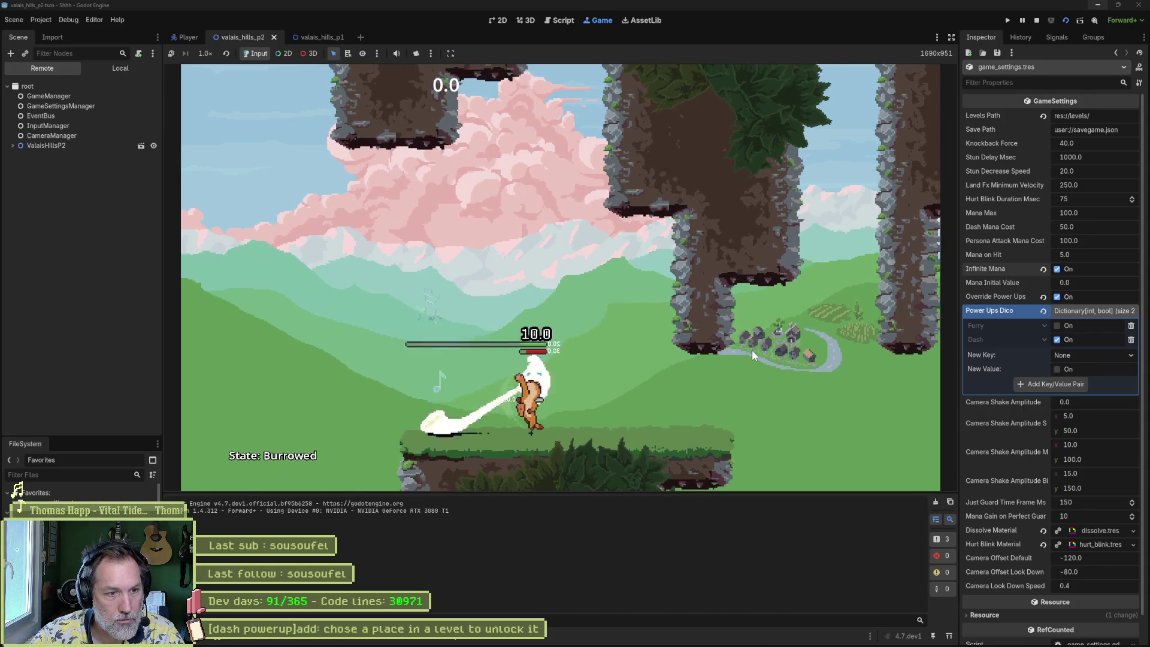
pyautogui.press('Right')
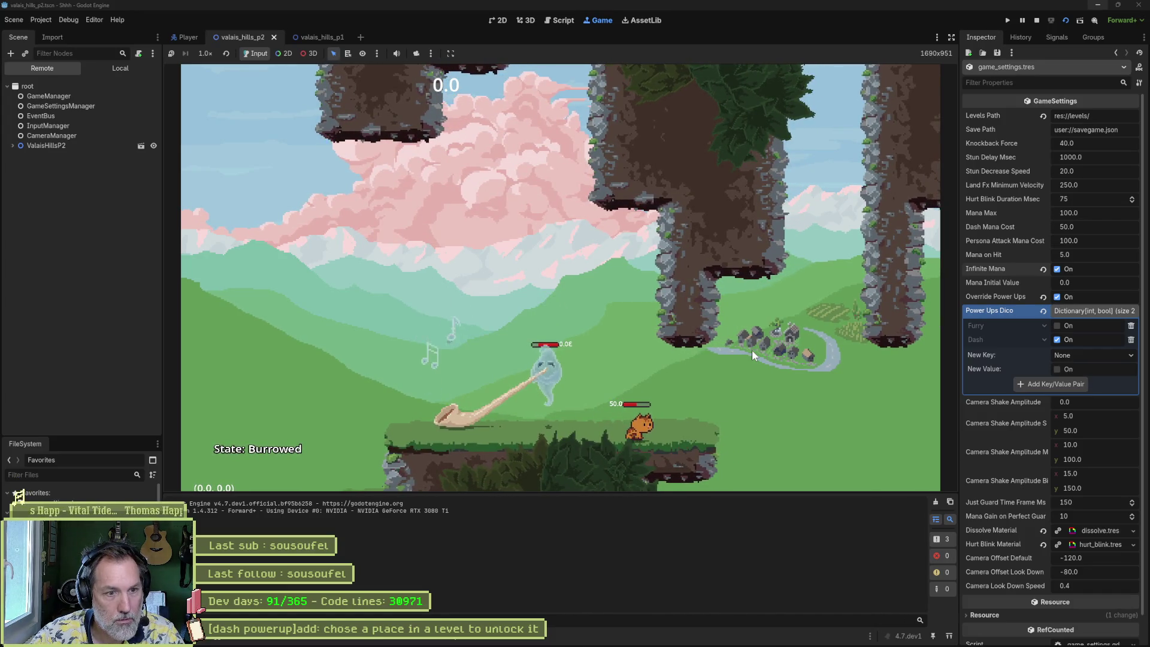
pyautogui.press('Right')
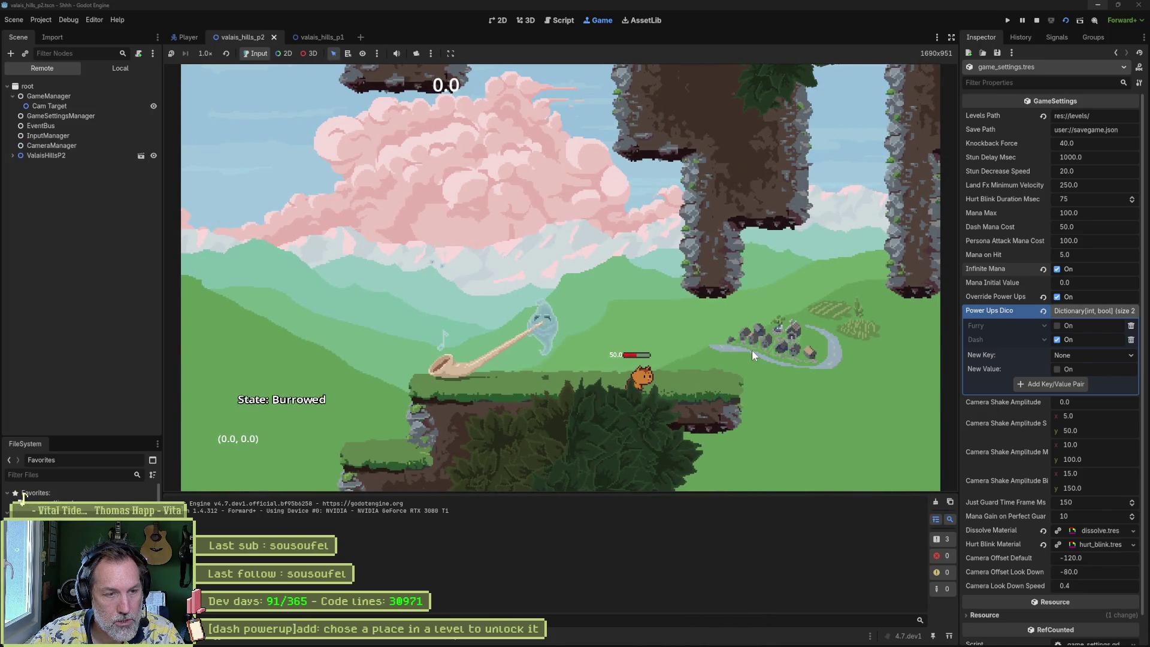
pyautogui.press('Left')
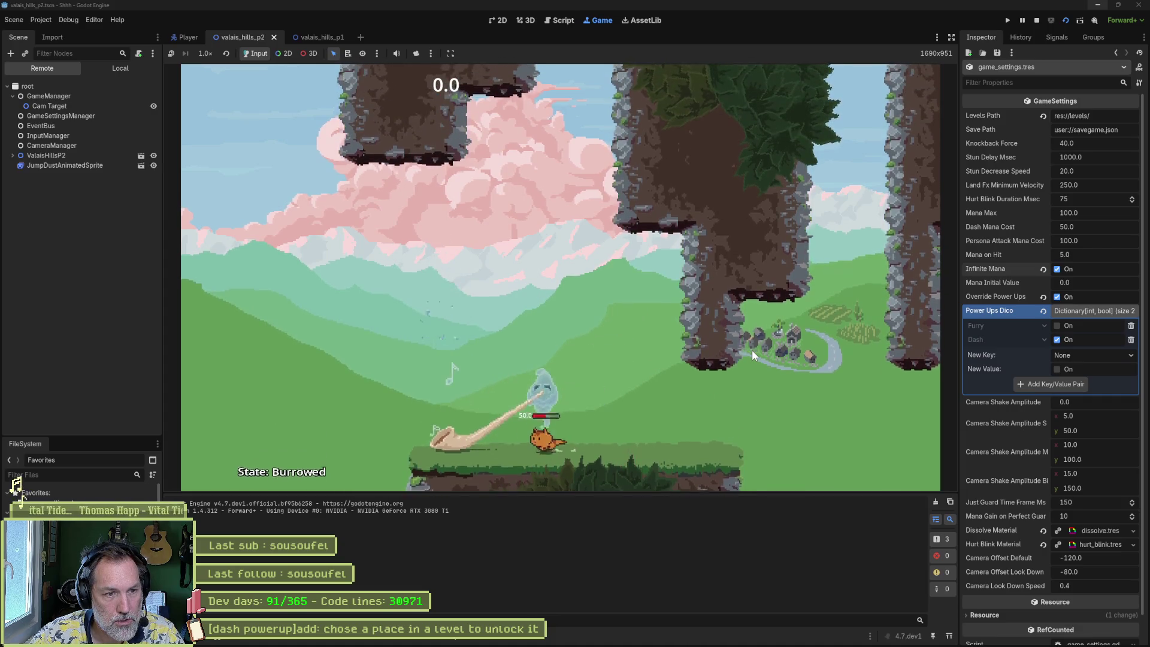
pyautogui.press('Right')
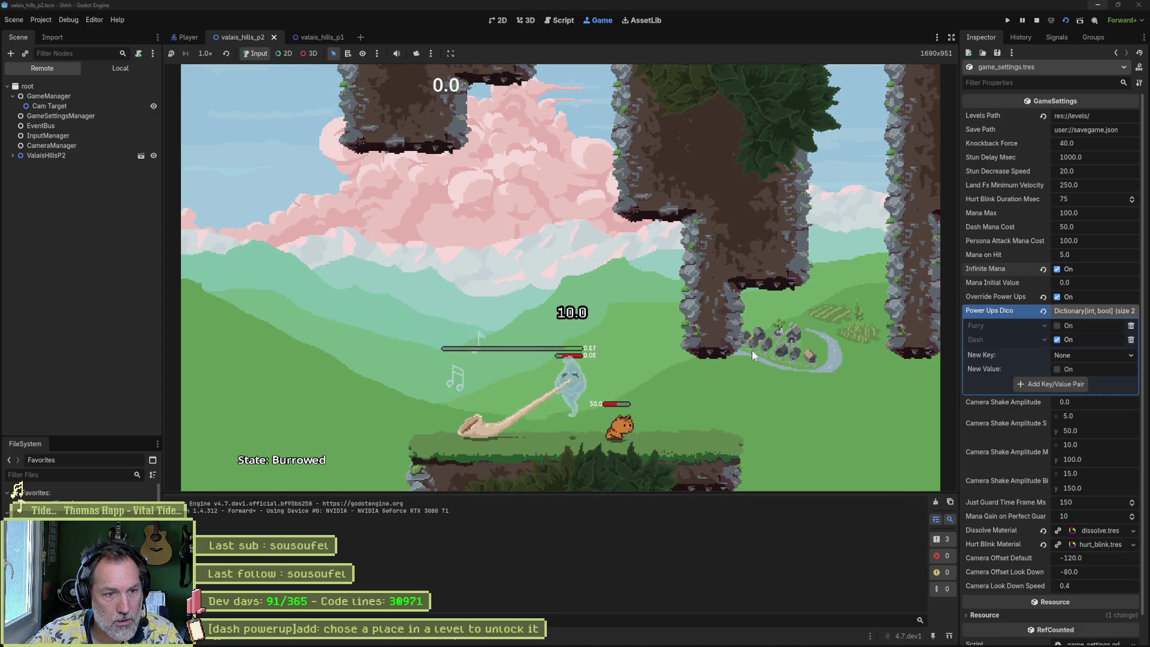
pyautogui.press('Right')
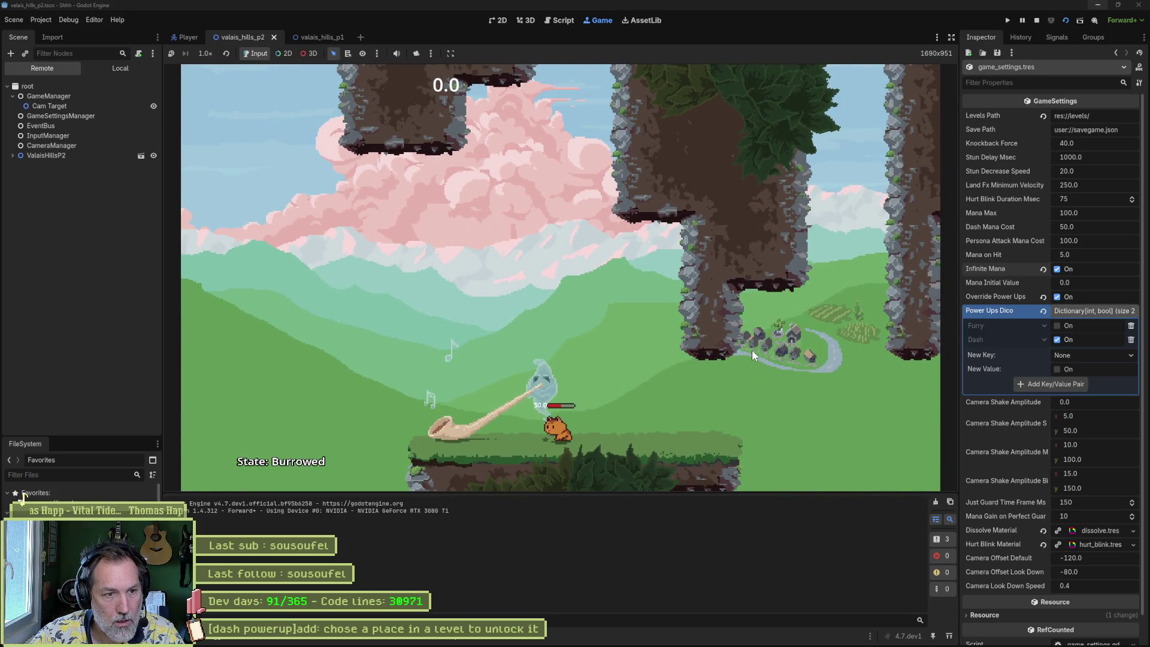
# - Hop the cat out of the burrow, jump right, then stop the game and switch to the browser
pyautogui.press('Right')
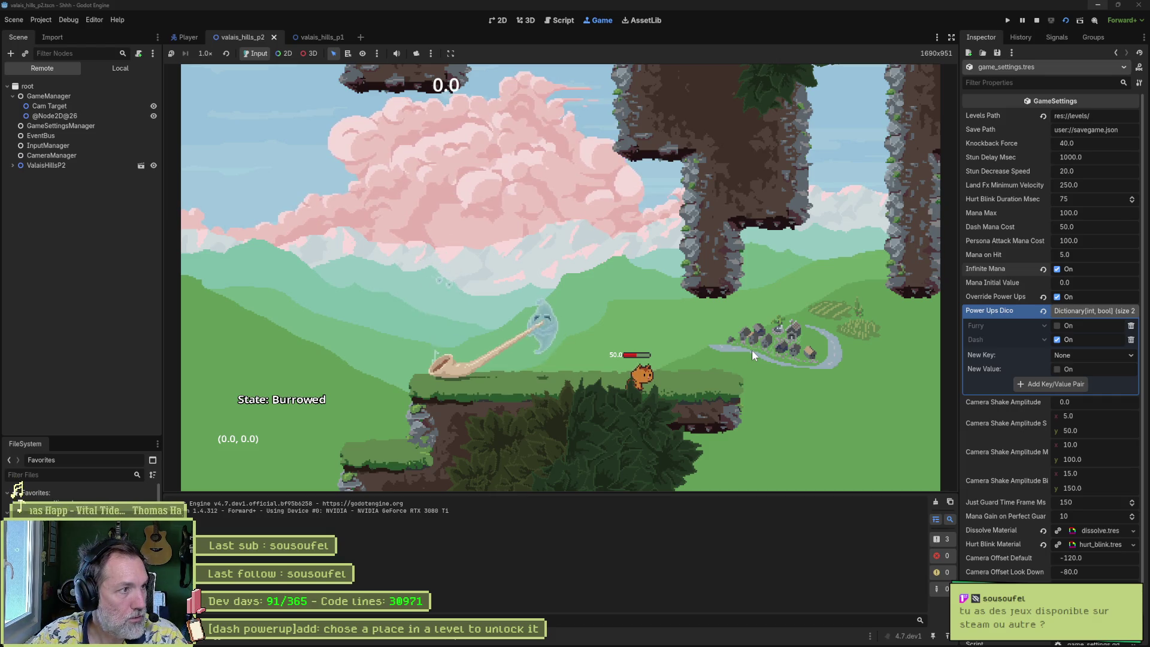
pyautogui.press('Left')
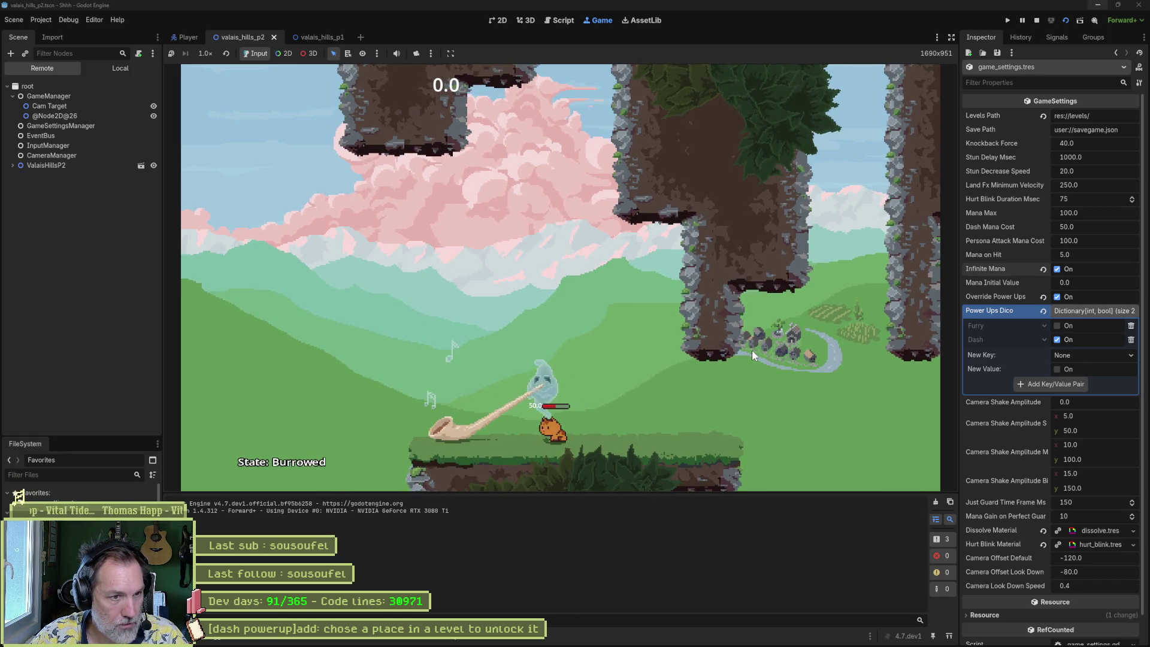
pyautogui.press('Left')
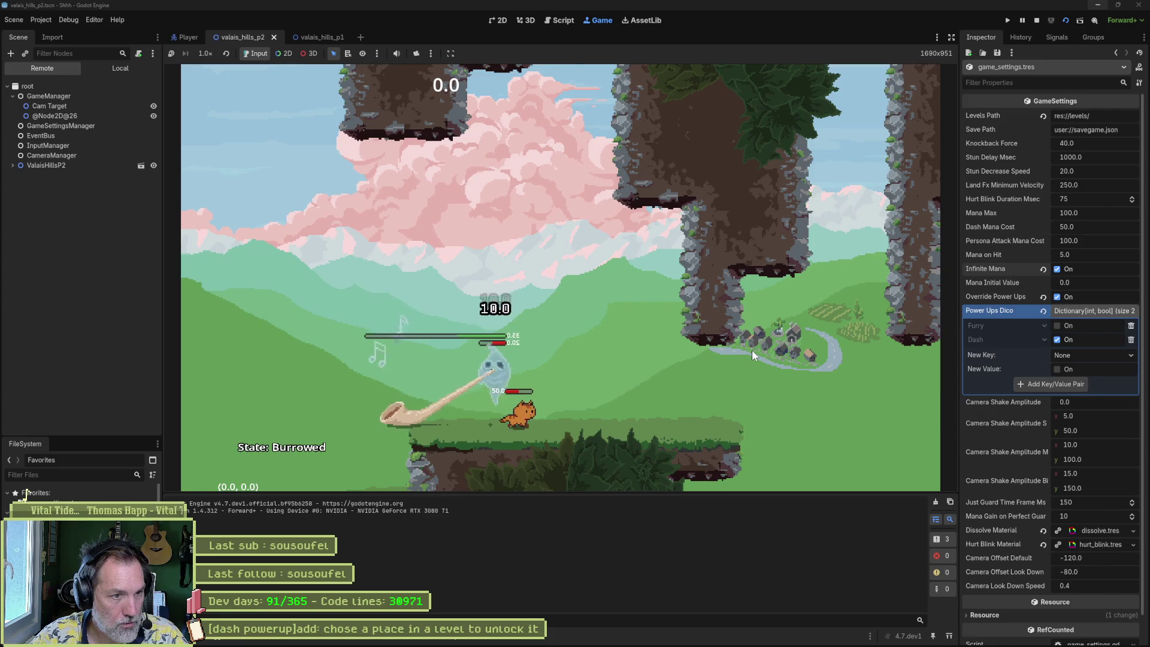
pyautogui.press('Right')
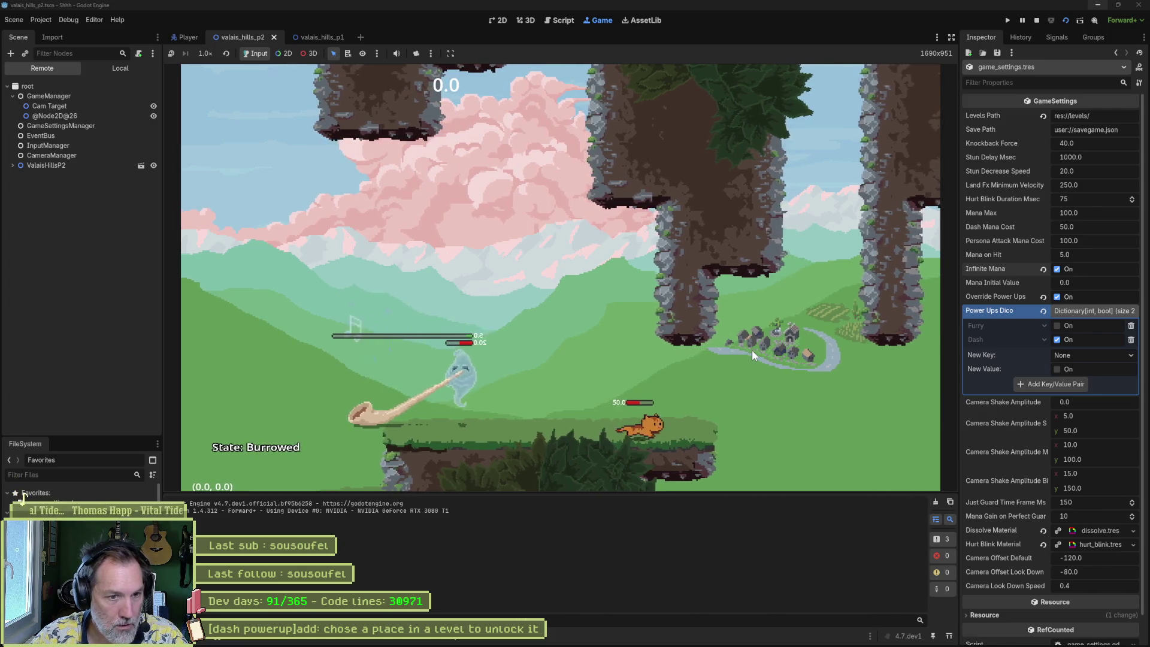
pyautogui.press('Right')
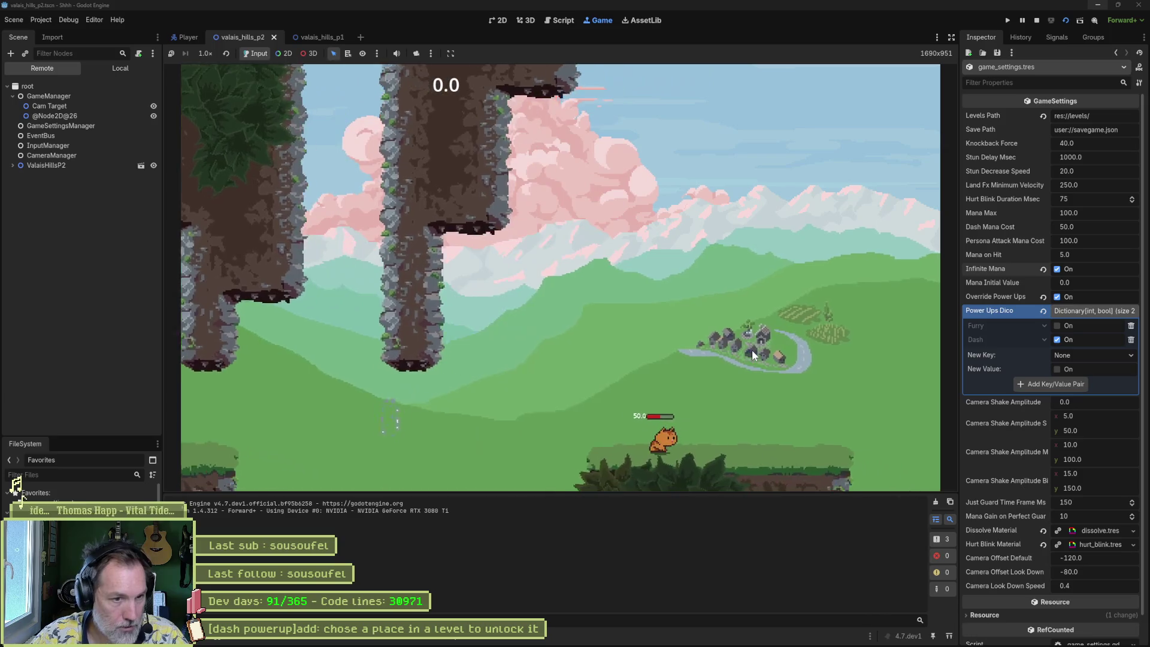
pyautogui.press('F8')
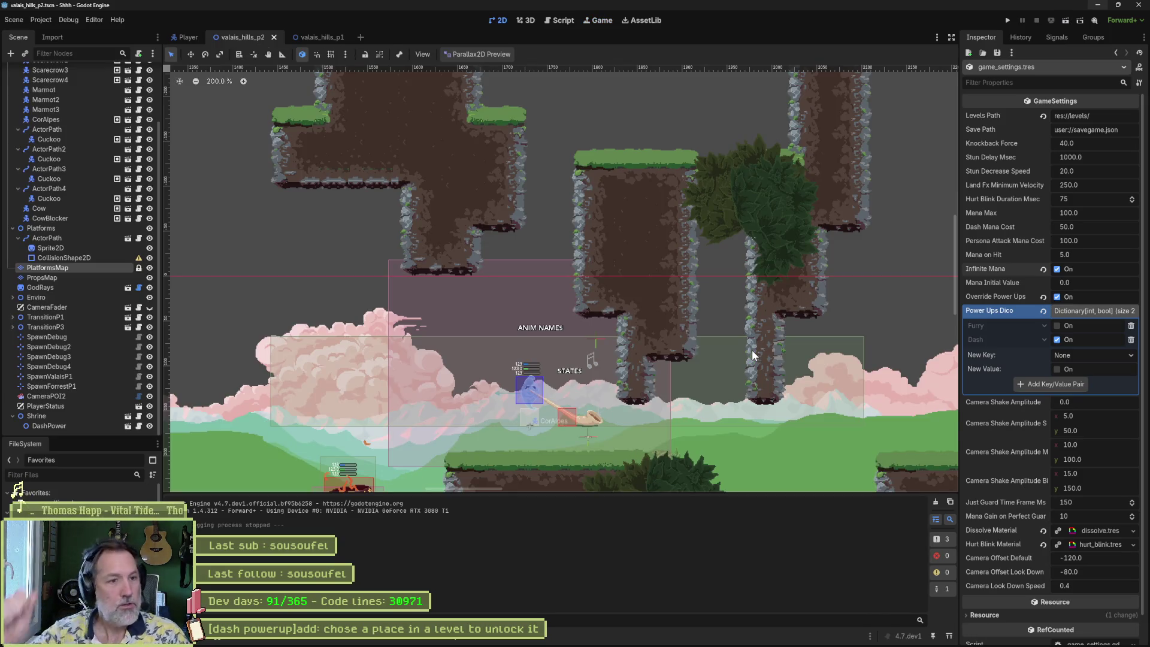
pyautogui.moveTo(689, 646)
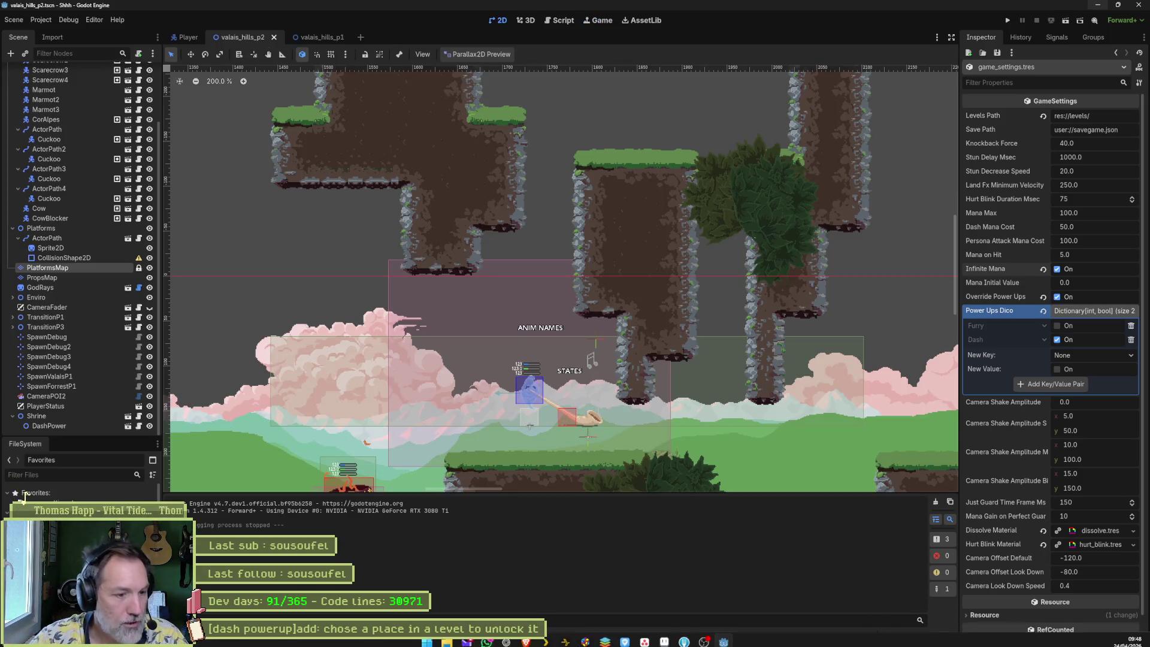
pyautogui.click(506, 644)
# - Search for 'geneve 1850' in the maximized browser and play the first video fullscreen
pyautogui.hotkey('ctrl', 'l')
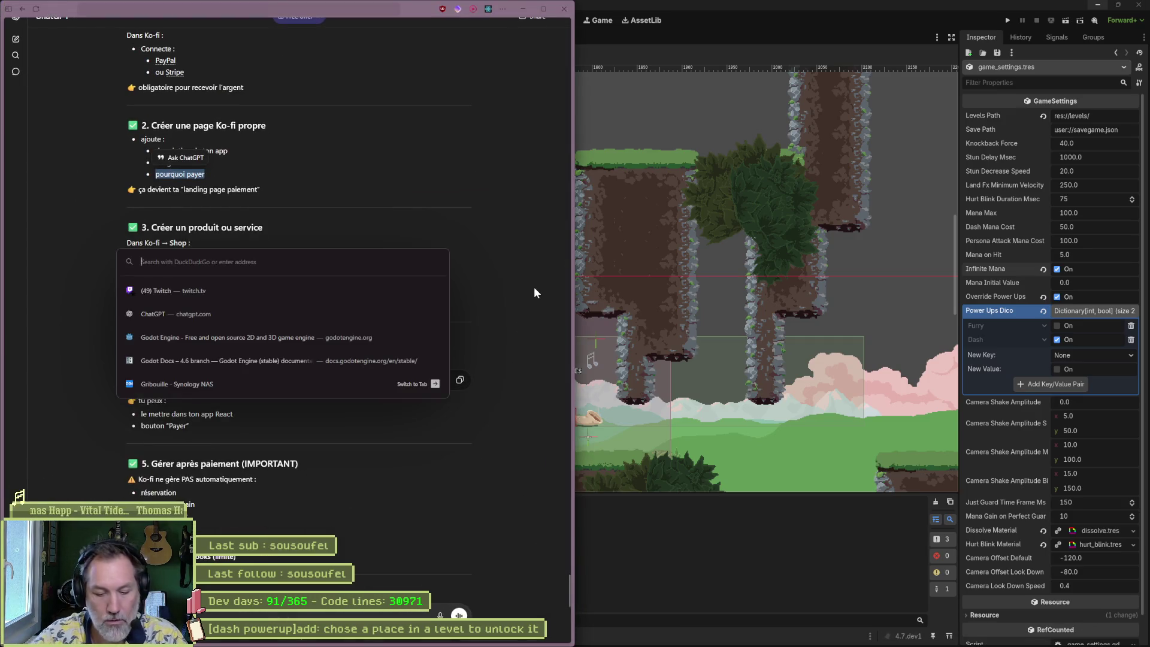
pyautogui.write('godot')
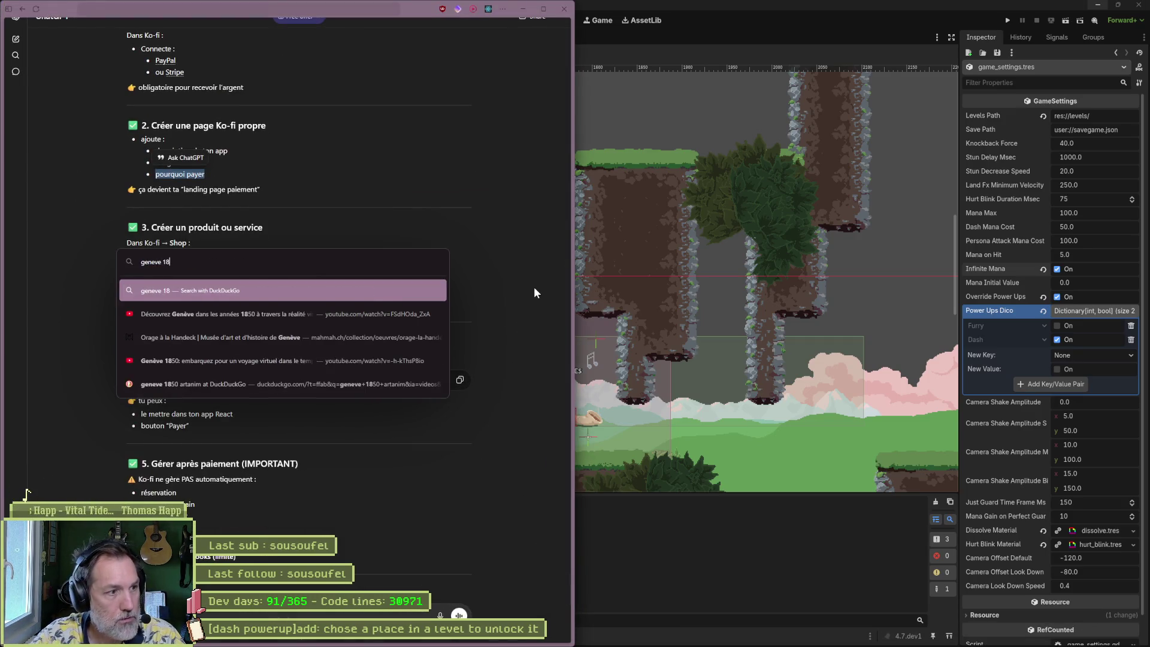
pyautogui.press('Return')
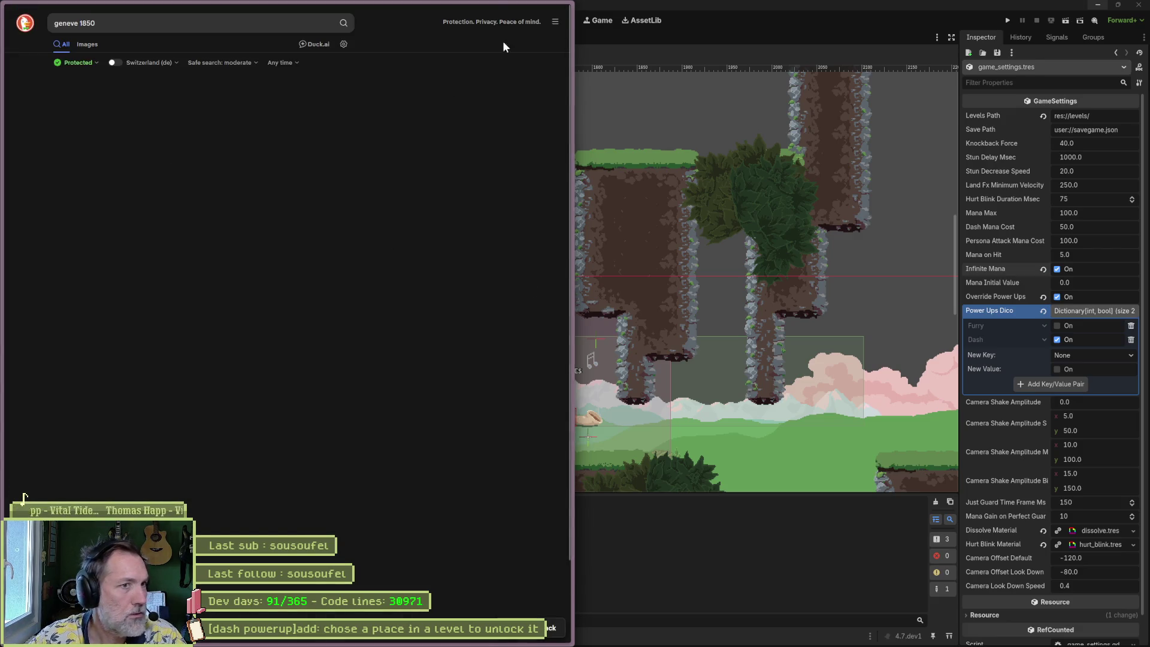
pyautogui.press('super+Up')
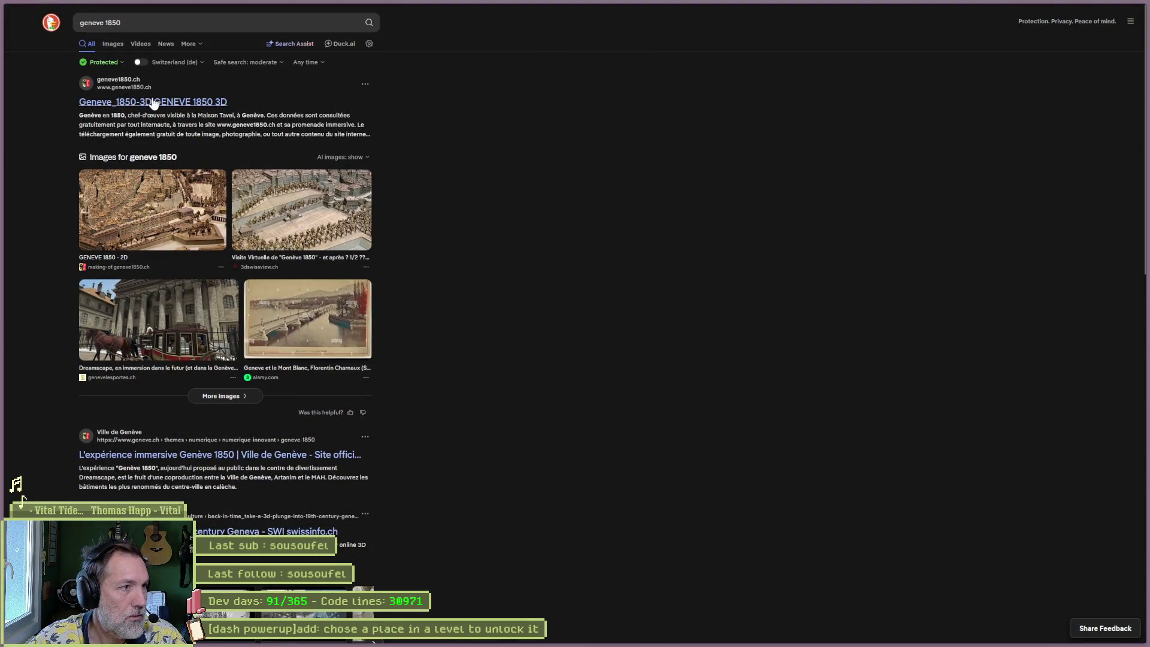
pyautogui.scroll(-4, 490, 275)
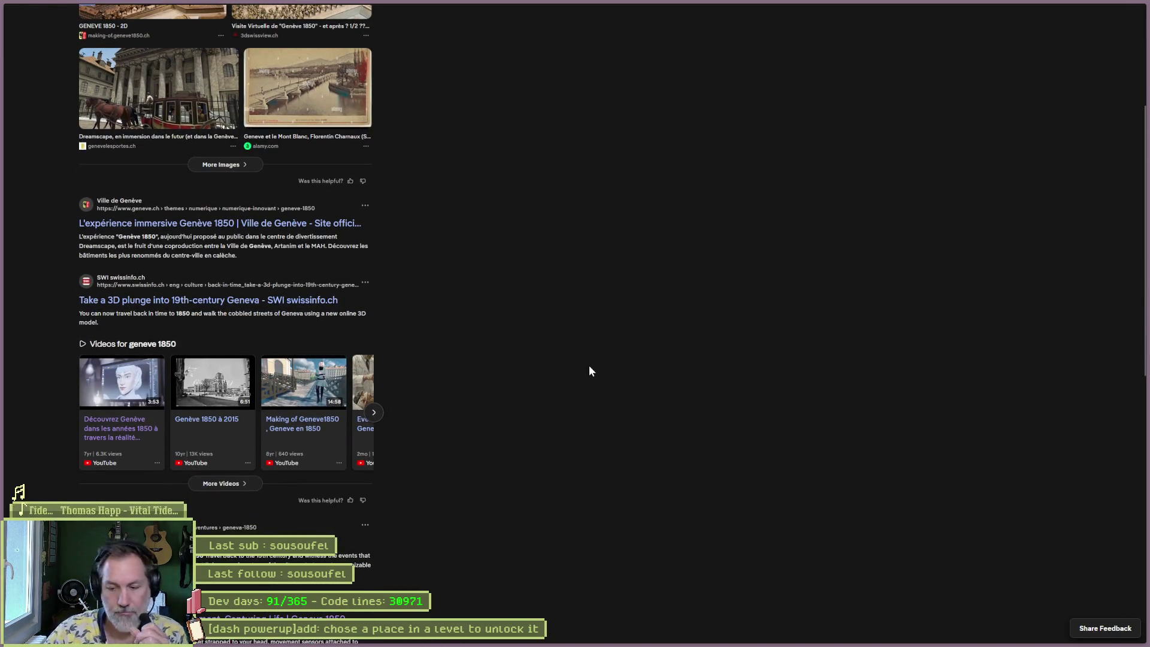
pyautogui.press('Return')
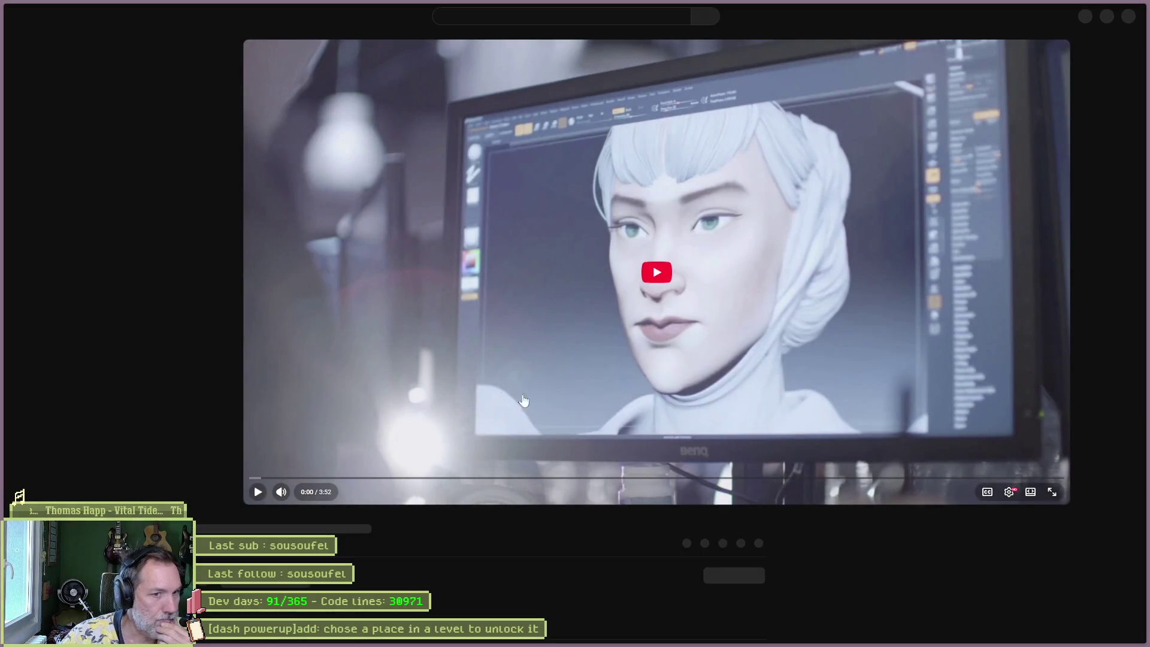
pyautogui.click(1050, 495)
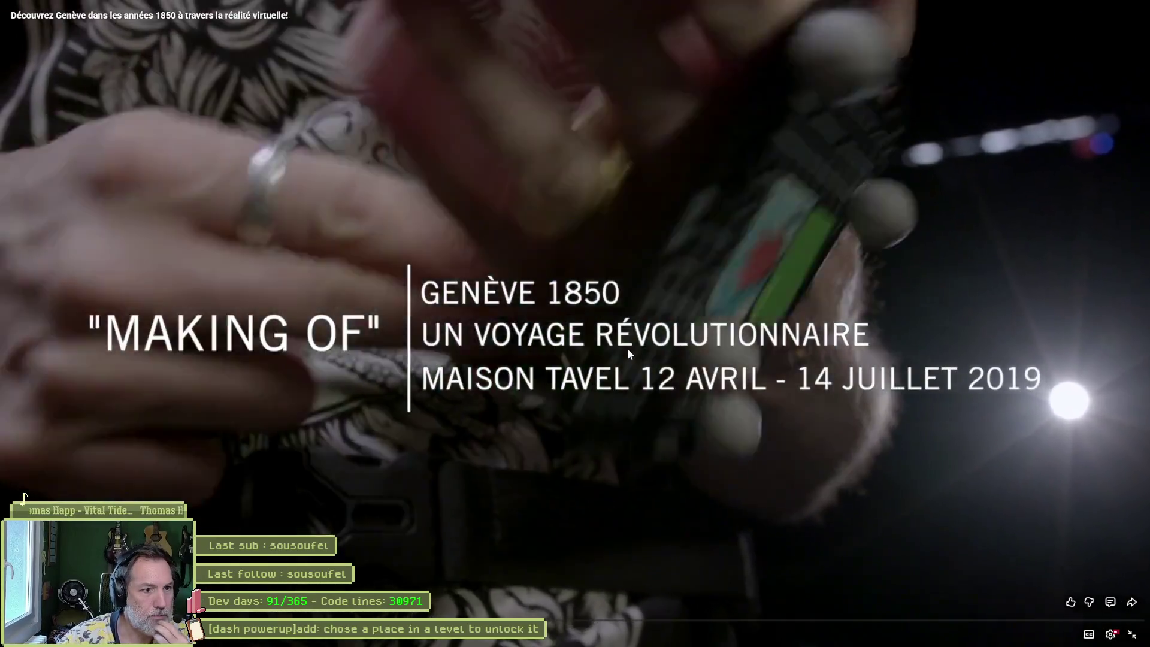
# - Pause and resume the Genève video several times, stopping briefly on the carriage scene
pyautogui.click(628, 347)
pyautogui.click(627, 347)
pyautogui.click(627, 347)
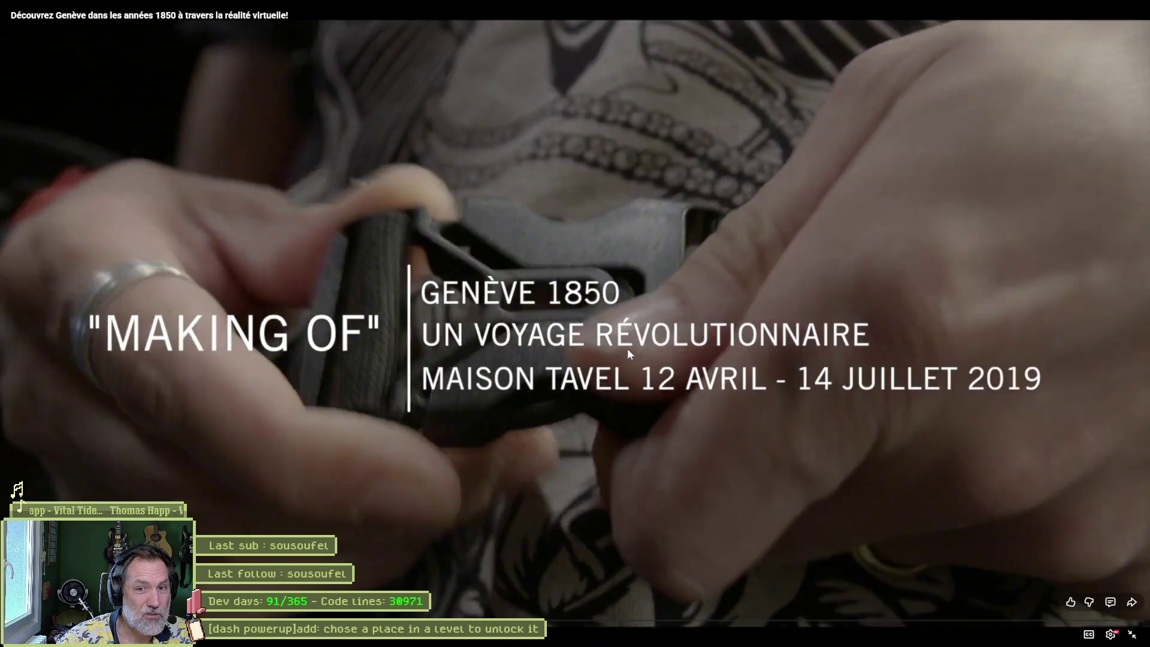
pyautogui.click(628, 348)
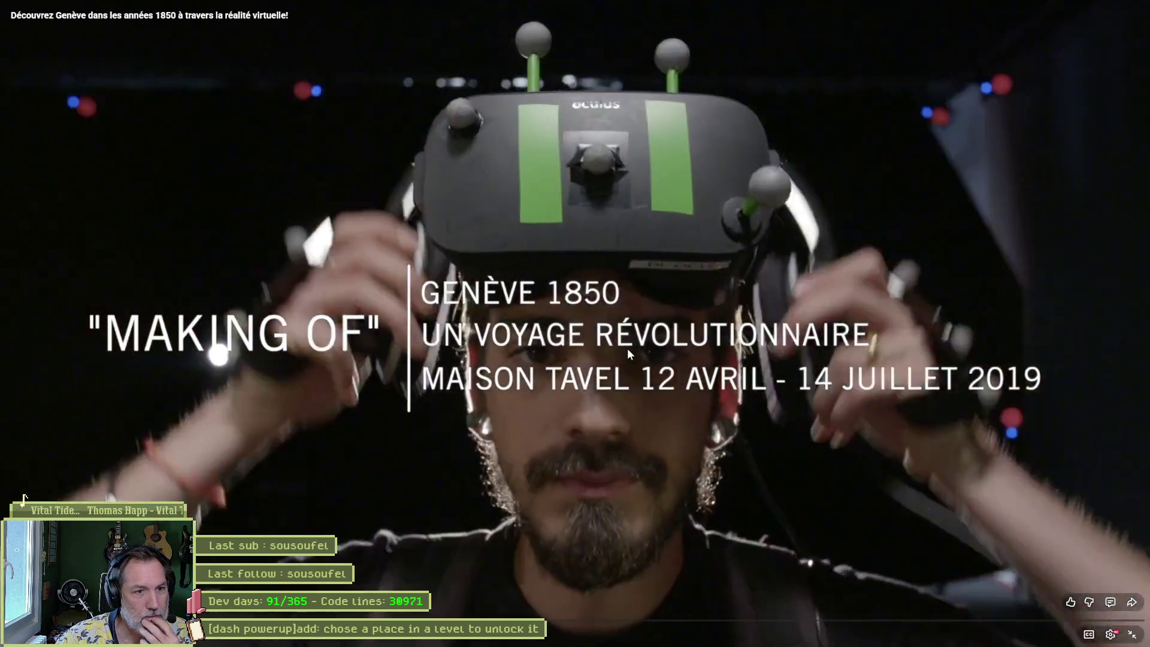
pyautogui.click(627, 348)
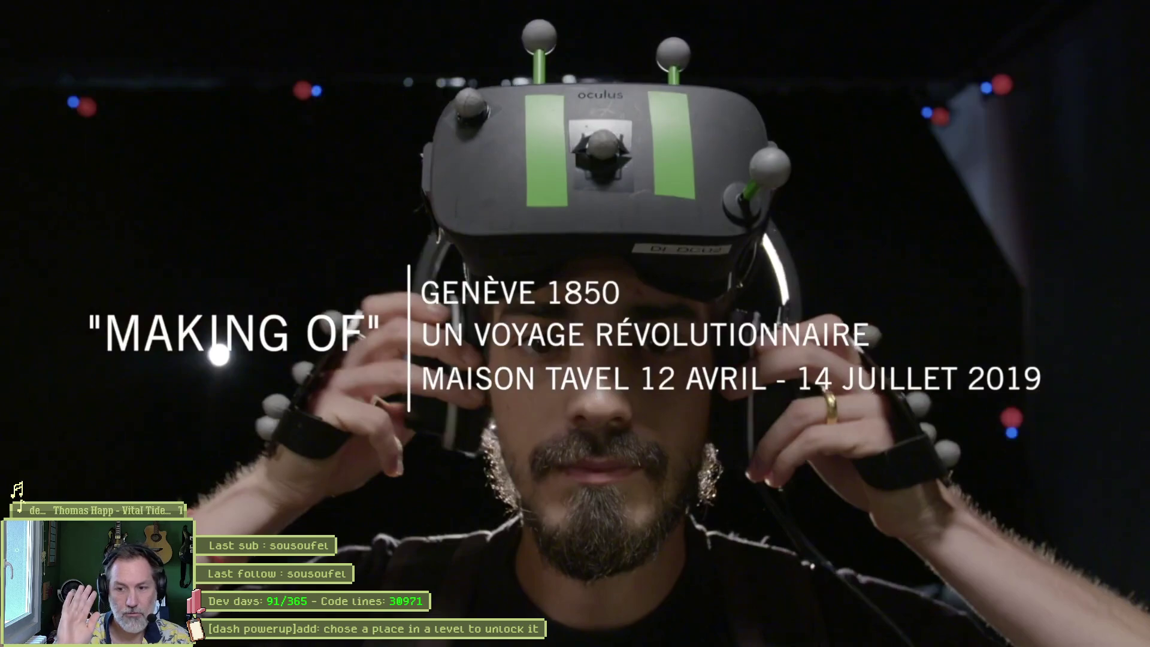
pyautogui.click(894, 225)
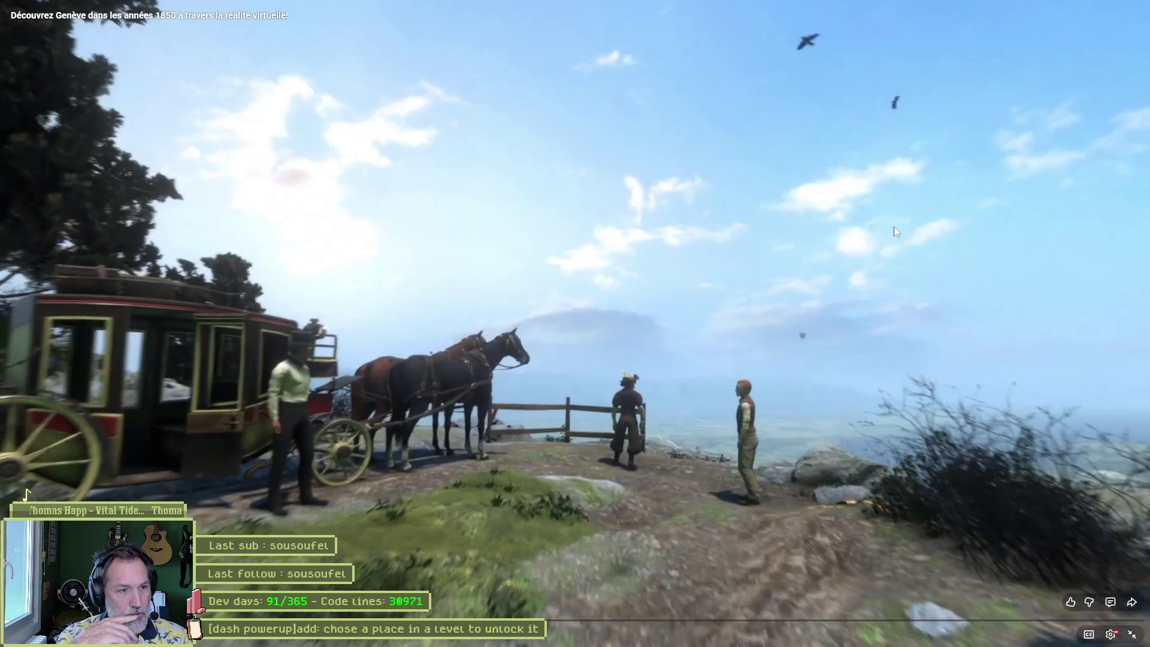
pyautogui.click(894, 227)
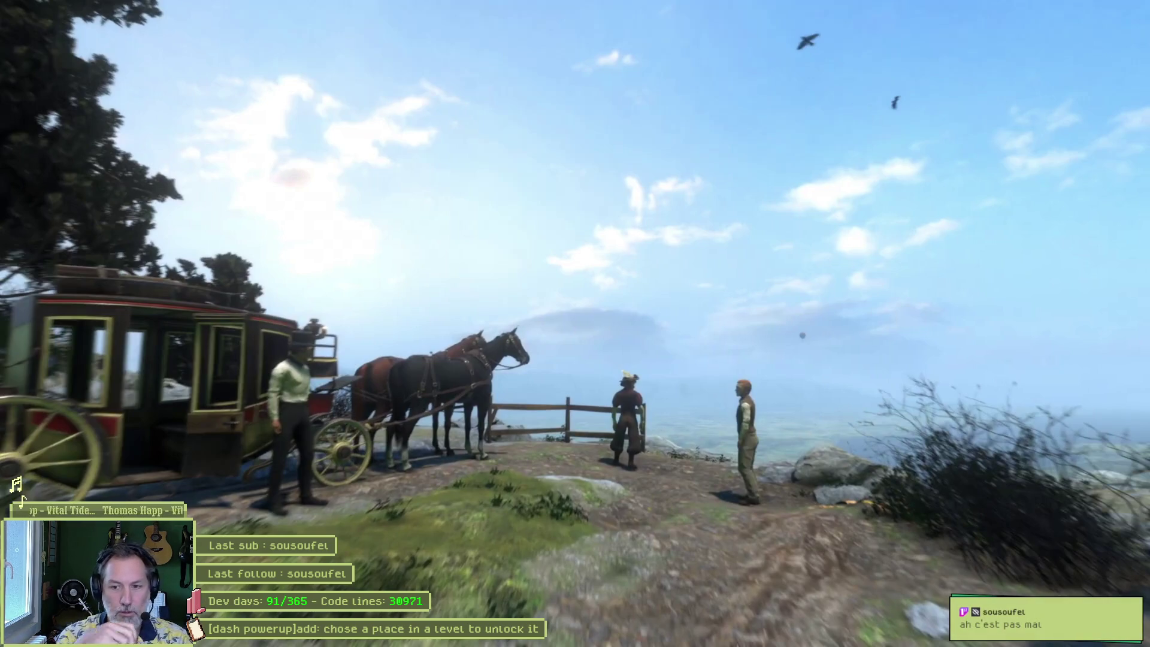
pyautogui.click(894, 227)
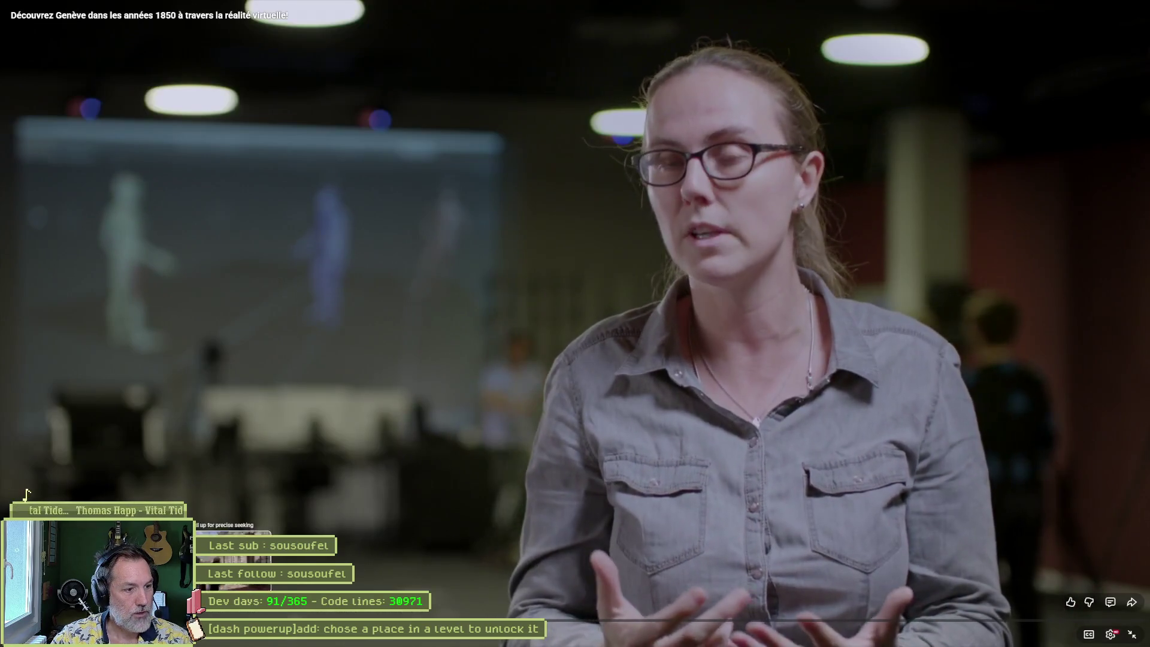
# - Preview another moment of the video, pause on the street scene, then resume playback
pyautogui.moveTo(242, 620); pyautogui.dragTo(243, 620)
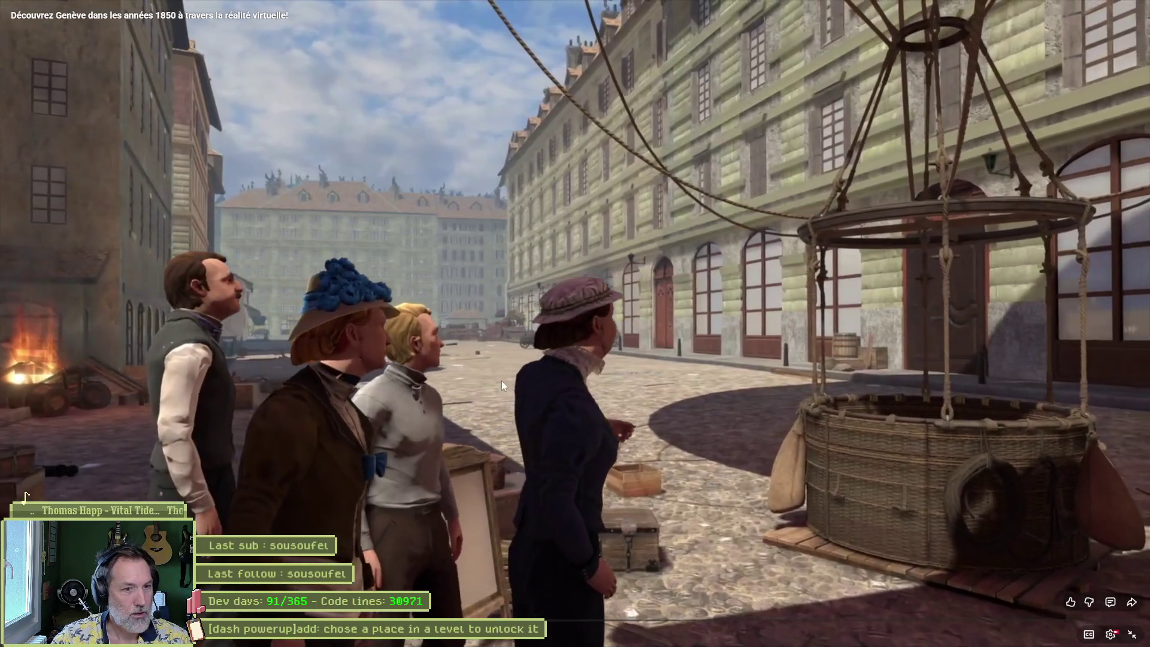
pyautogui.click(605, 355)
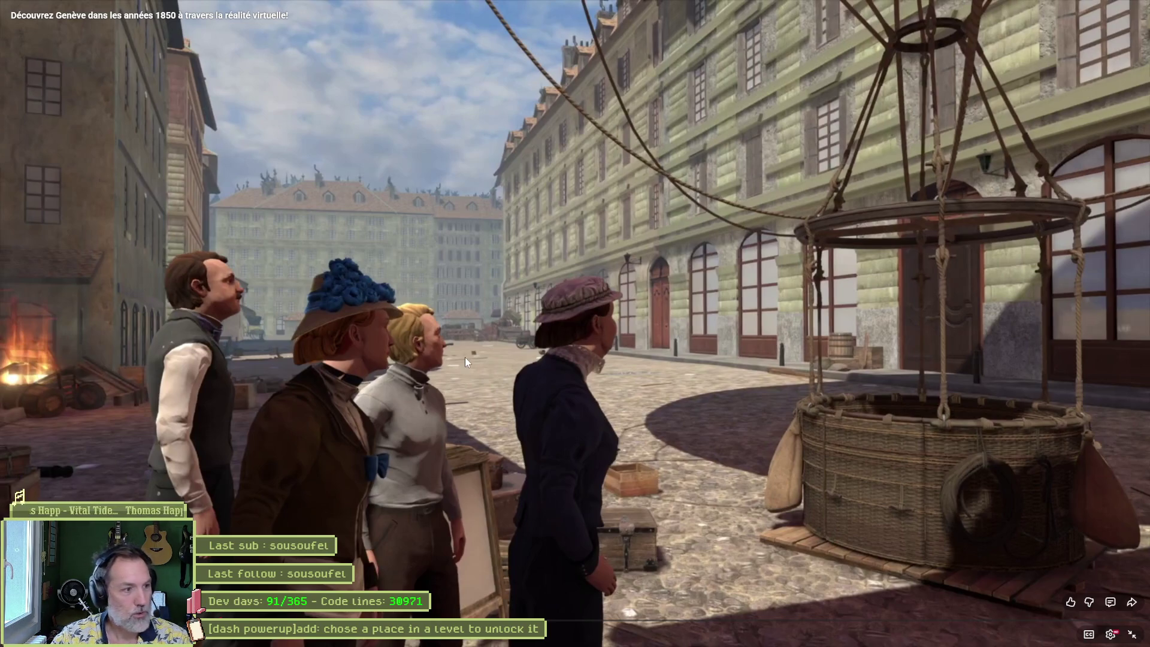
pyautogui.click(479, 444)
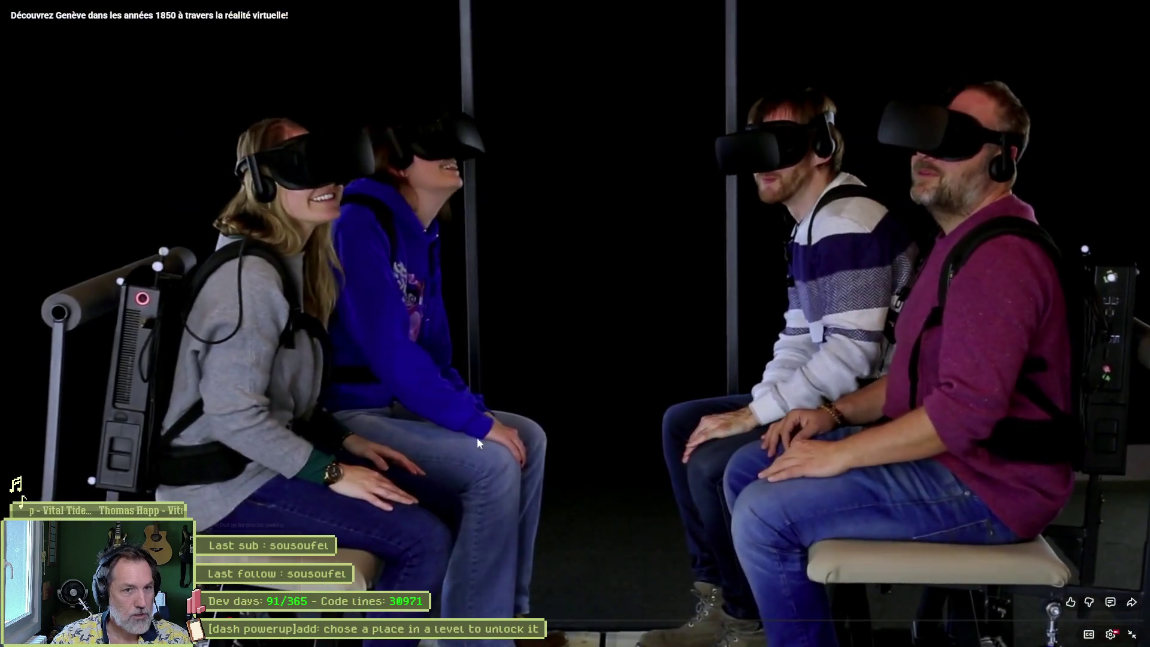
pyautogui.click(479, 443)
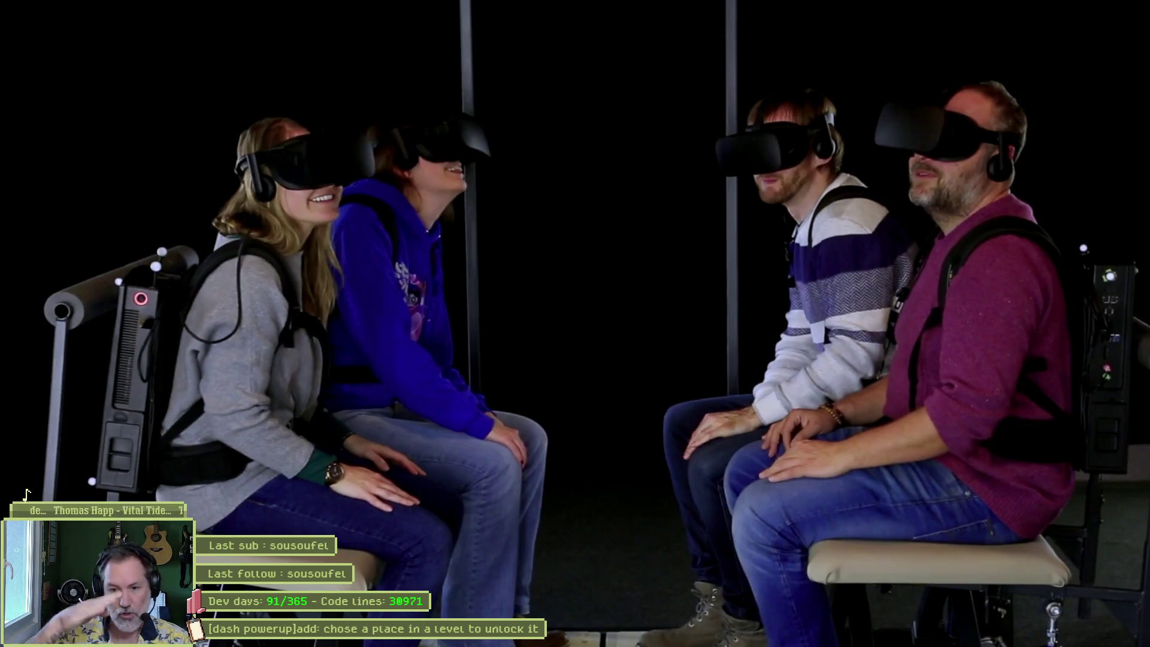
pyautogui.click(340, 469)
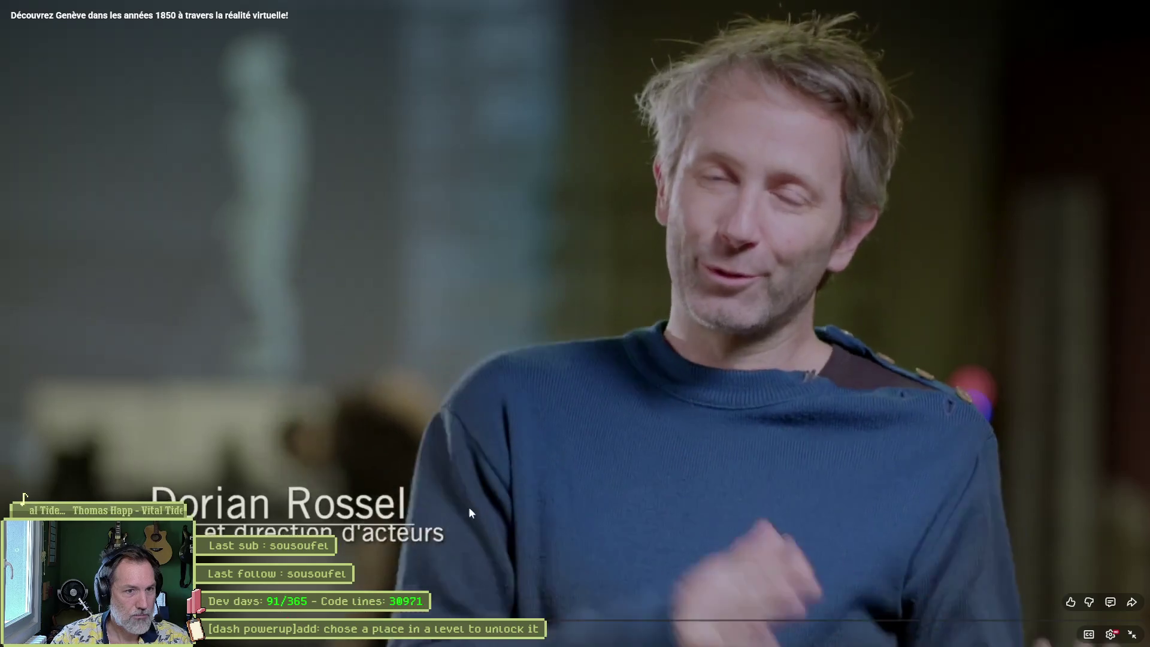
# - Preview a later moment, pause on the man wearing the headset, then seek to about 1:43
pyautogui.moveTo(336, 620); pyautogui.dragTo(337, 620)
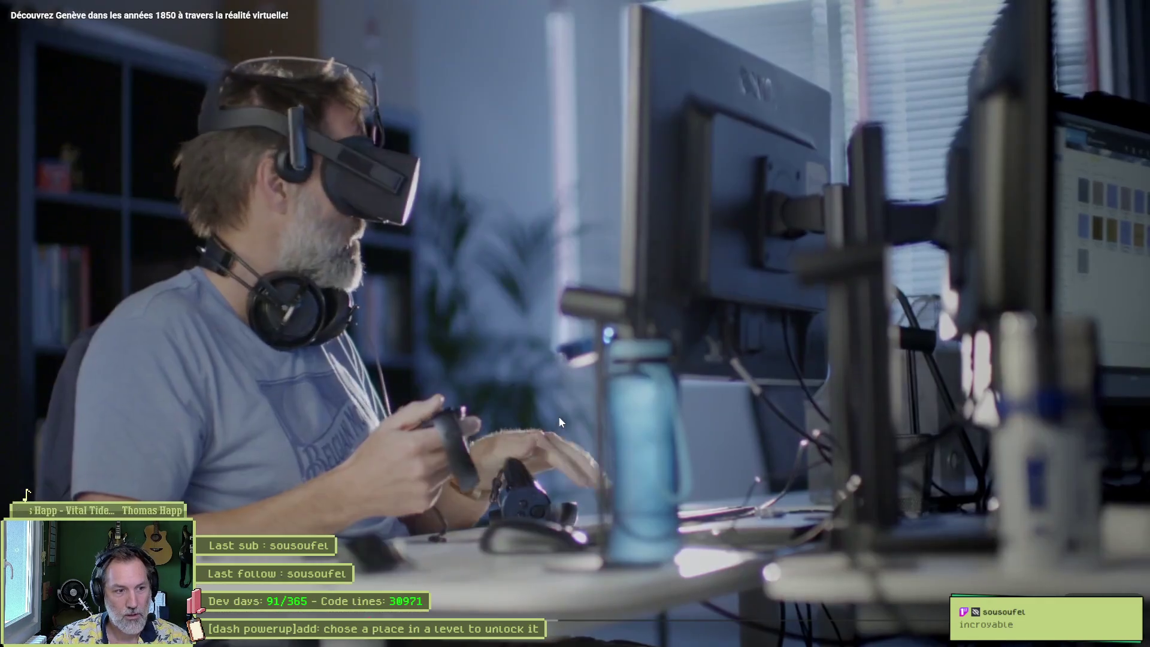
pyautogui.press('space')
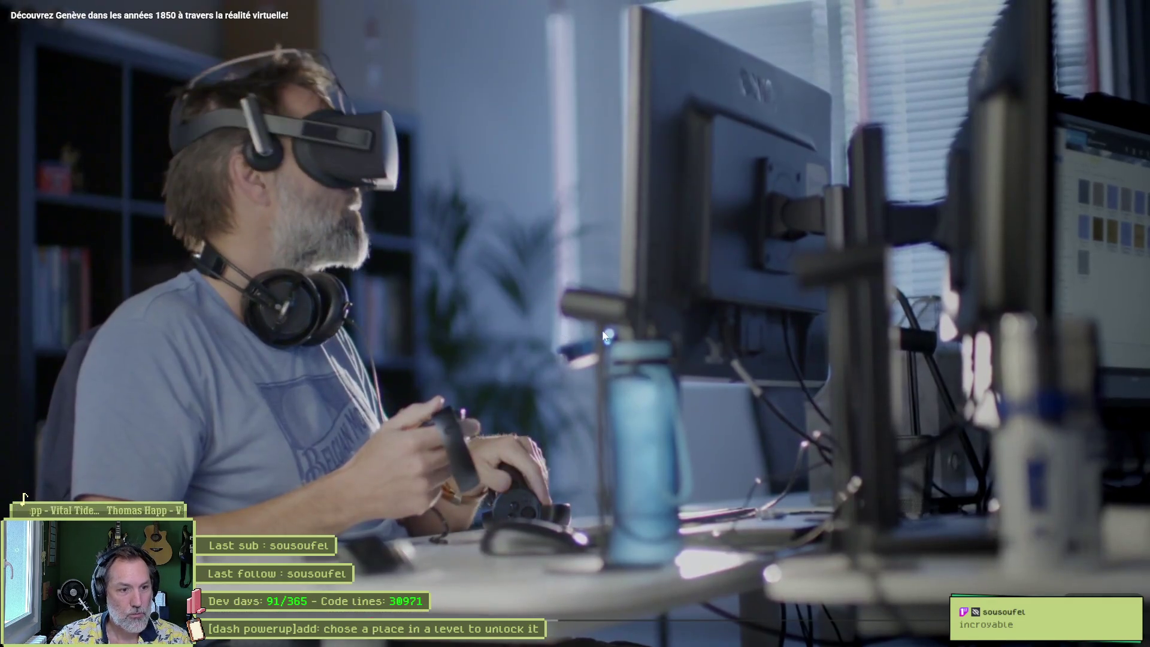
pyautogui.press('space')
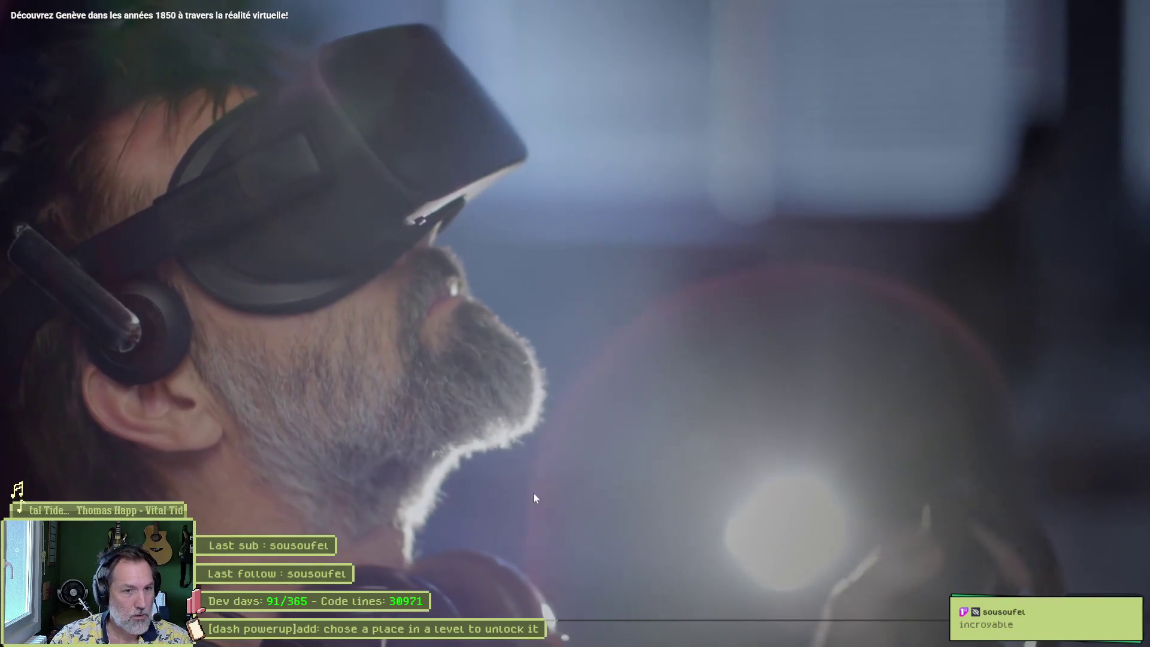
pyautogui.press('space')
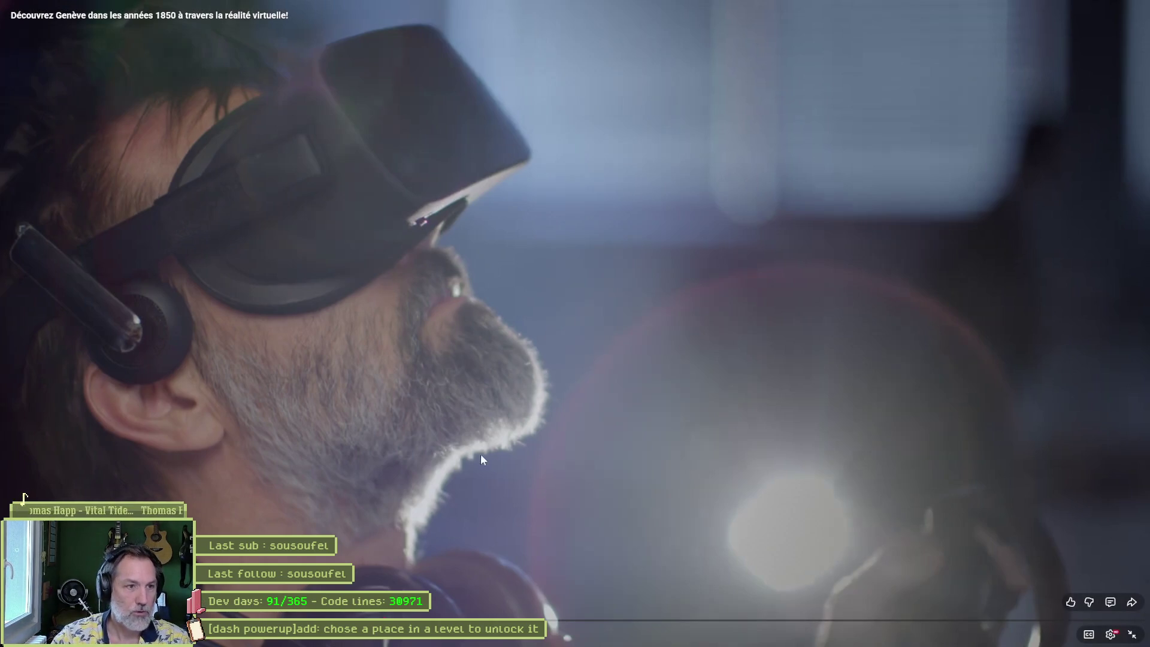
pyautogui.click(469, 513)
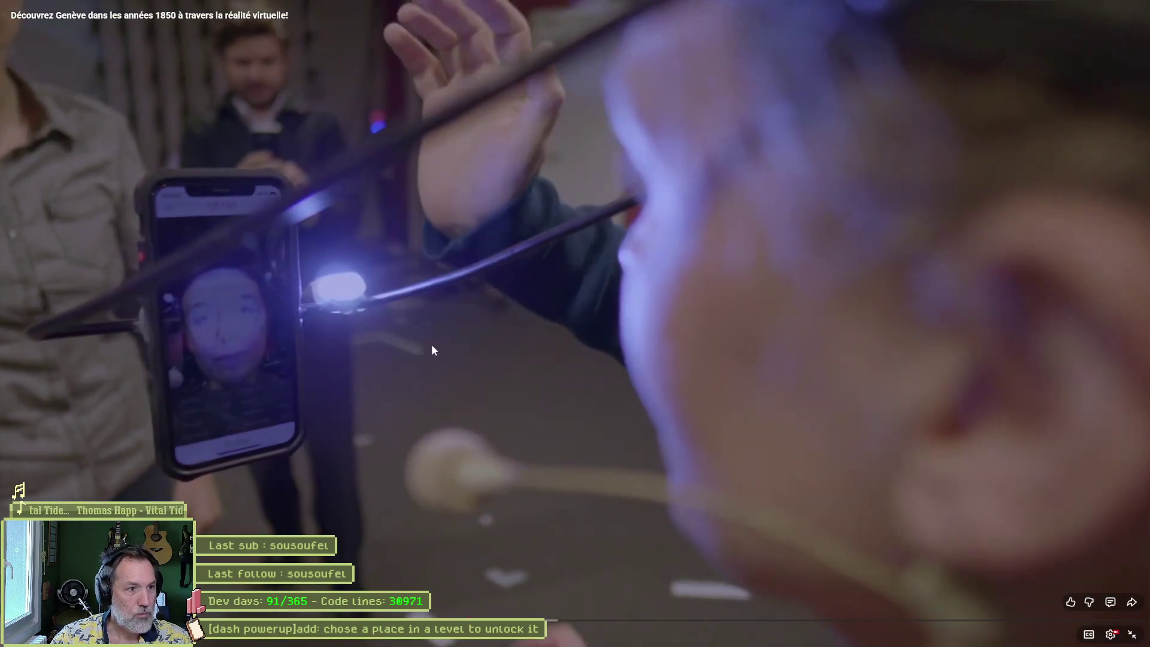
pyautogui.click(431, 346)
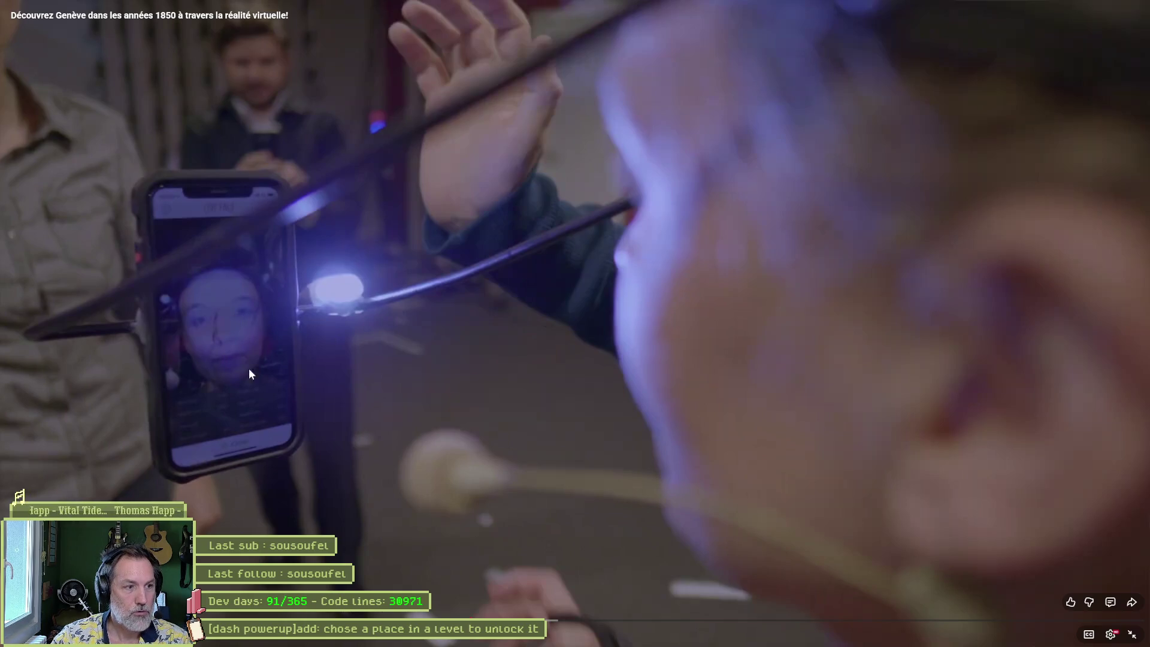
pyautogui.moveTo(475, 620); pyautogui.dragTo(514, 620)
# - Skip from 1:43 past 2:07 and the Unity carriage scene to the VR room footage, then pause
pyautogui.click(692, 379)
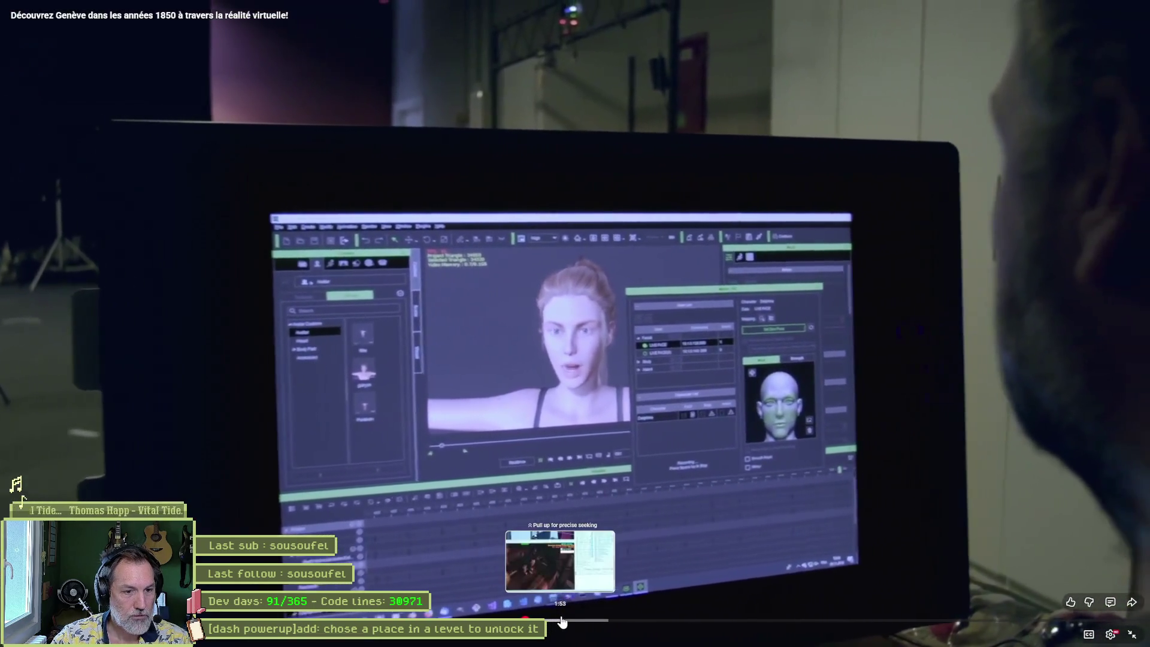
pyautogui.moveTo(579, 617); pyautogui.dragTo(627, 620)
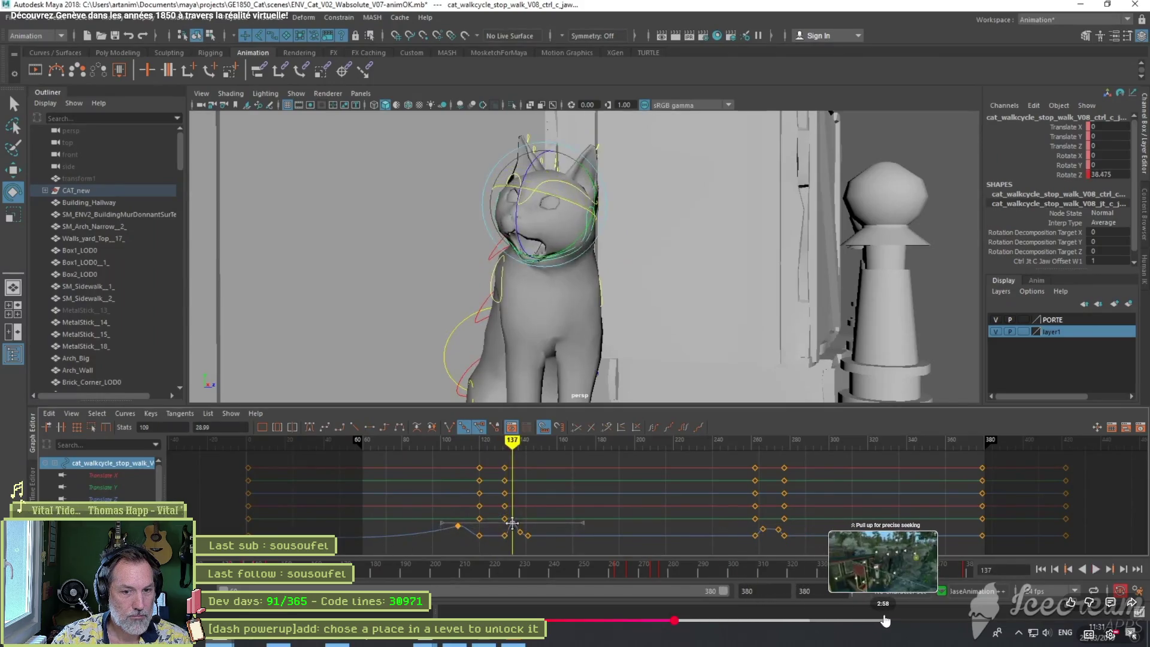
pyautogui.click(887, 621)
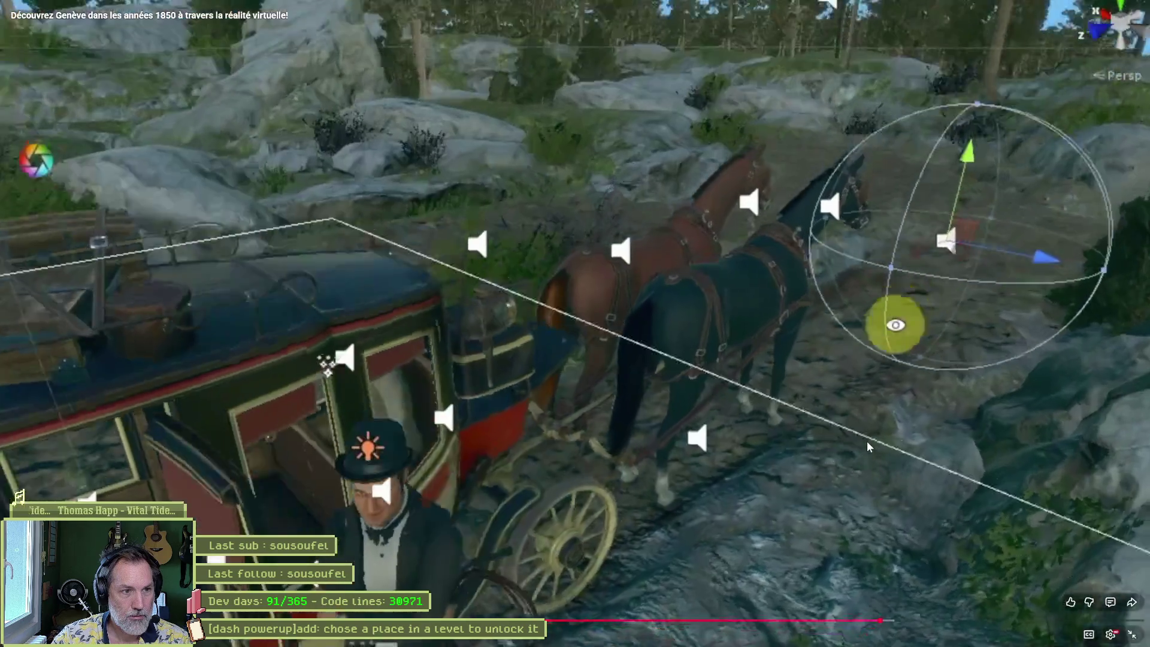
pyautogui.press('Left')
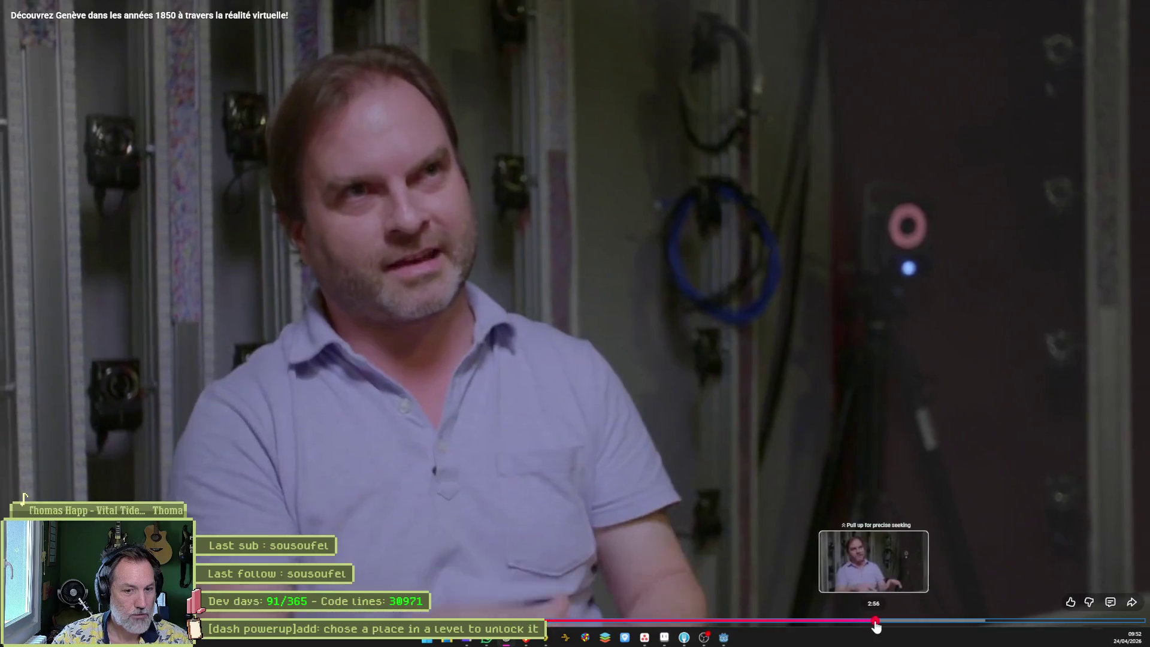
pyautogui.click(881, 622)
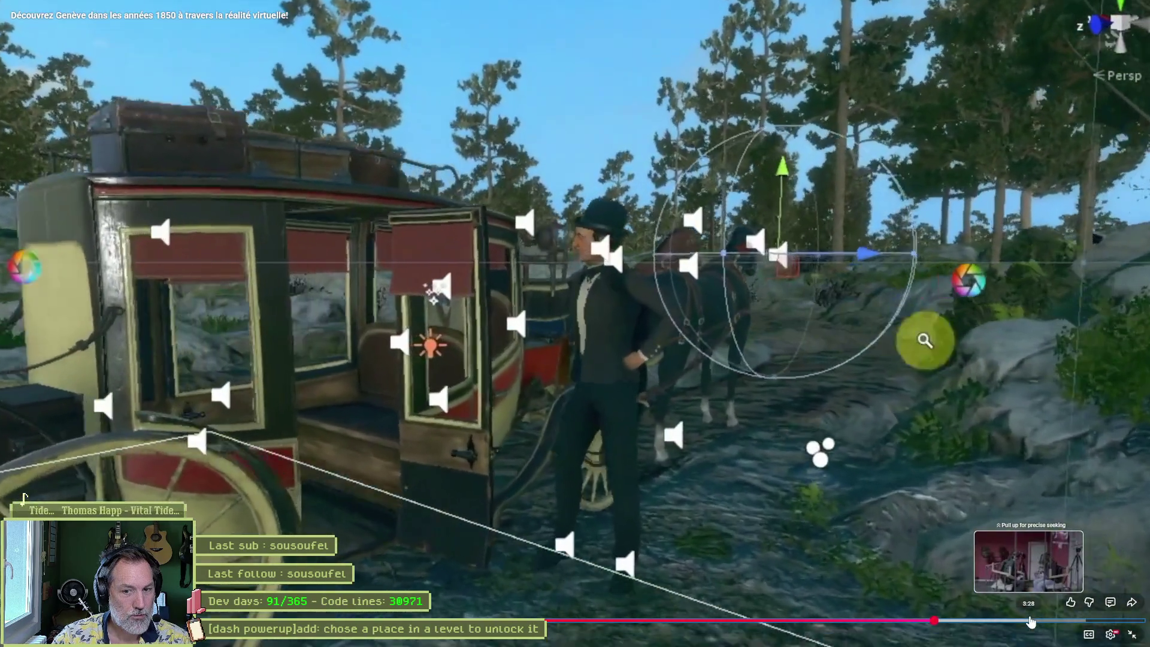
pyautogui.click(1031, 623)
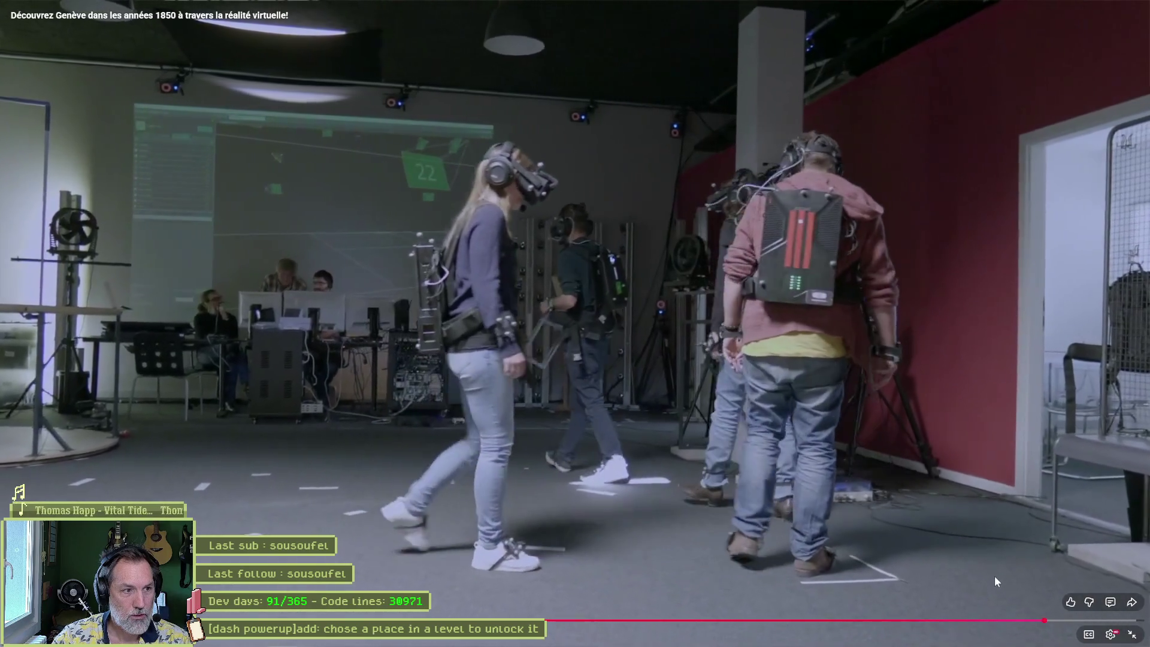
pyautogui.click(836, 519)
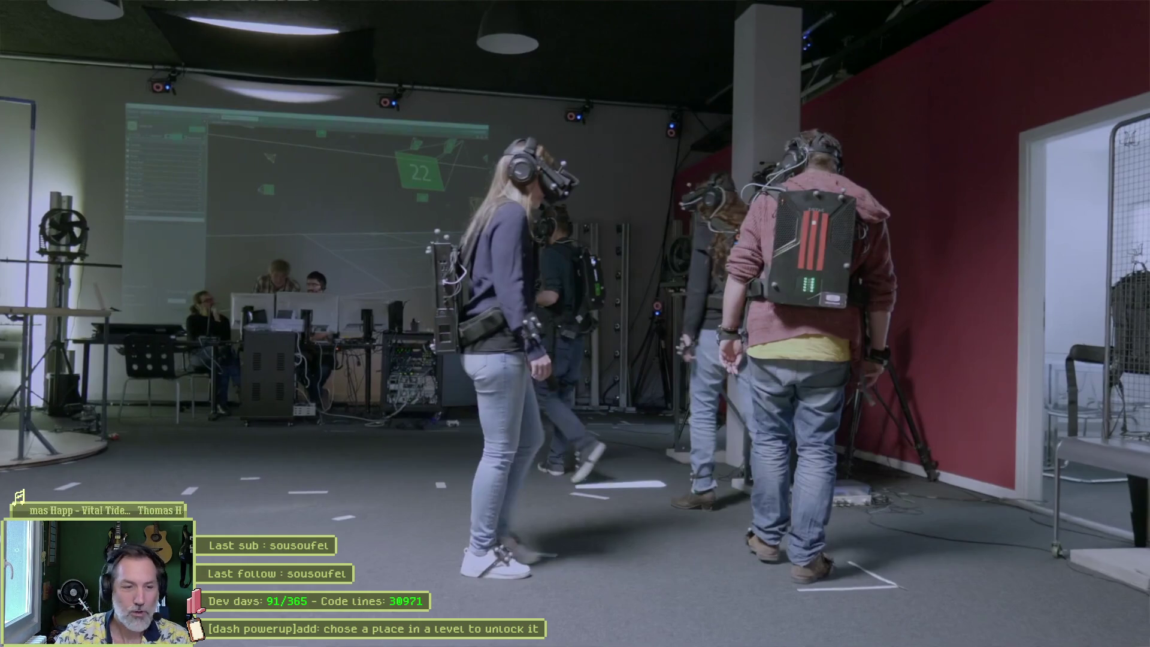
# - Keep the video paused on the backpack-wearing VR players in the motion-capture room
pyautogui.moveTo(264, 380)
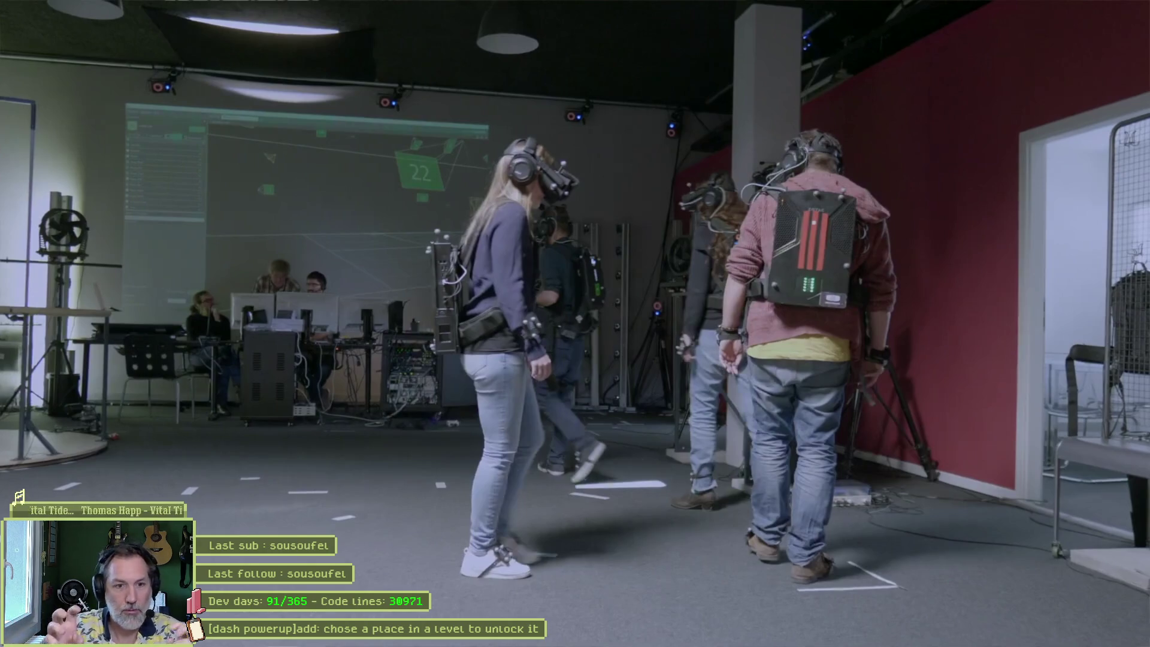
# - Exit fullscreen to show the Genève 1850 video on its regular watch page
pyautogui.moveTo(729, 275)
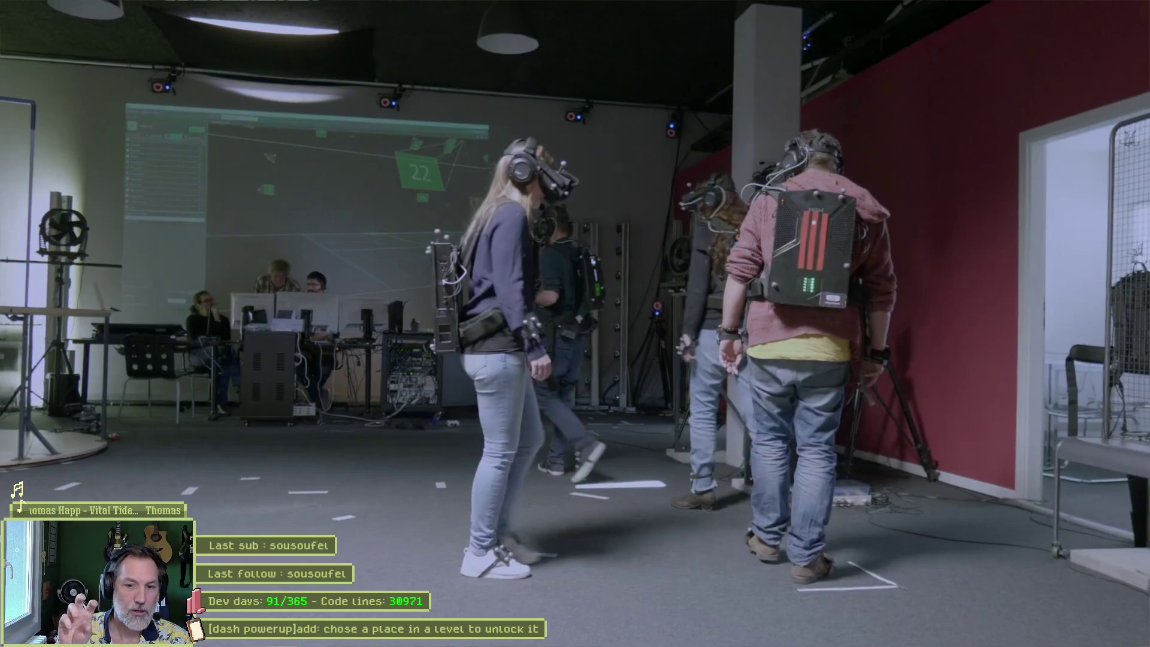
pyautogui.moveTo(49, 301)
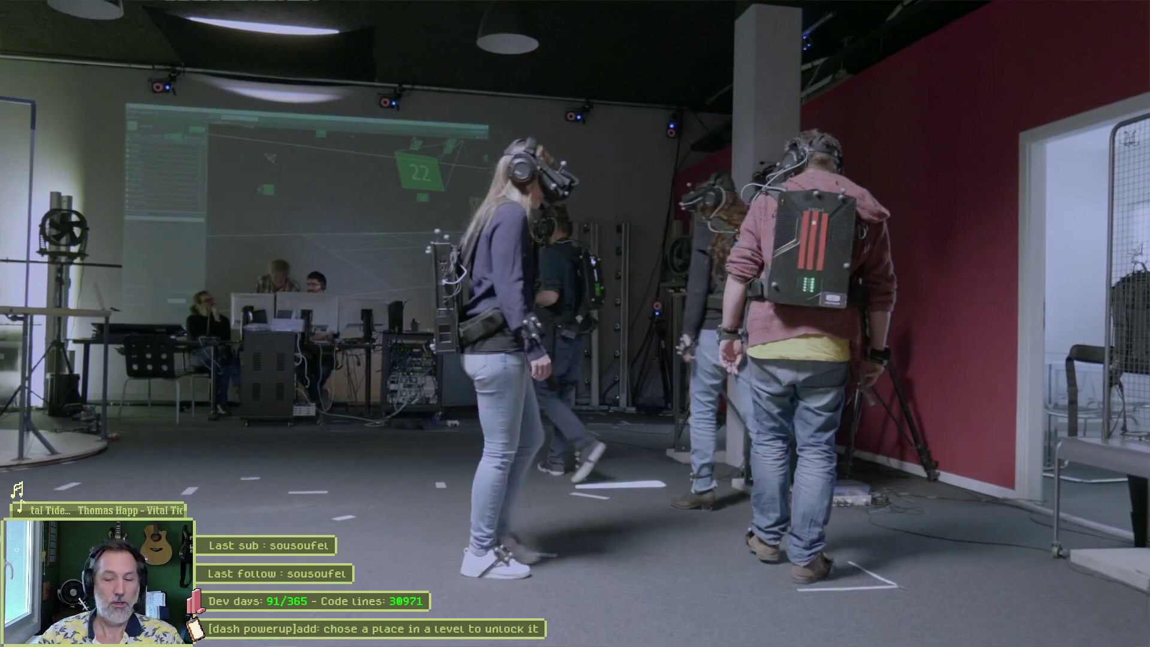
pyautogui.doubleClick(750, 250)
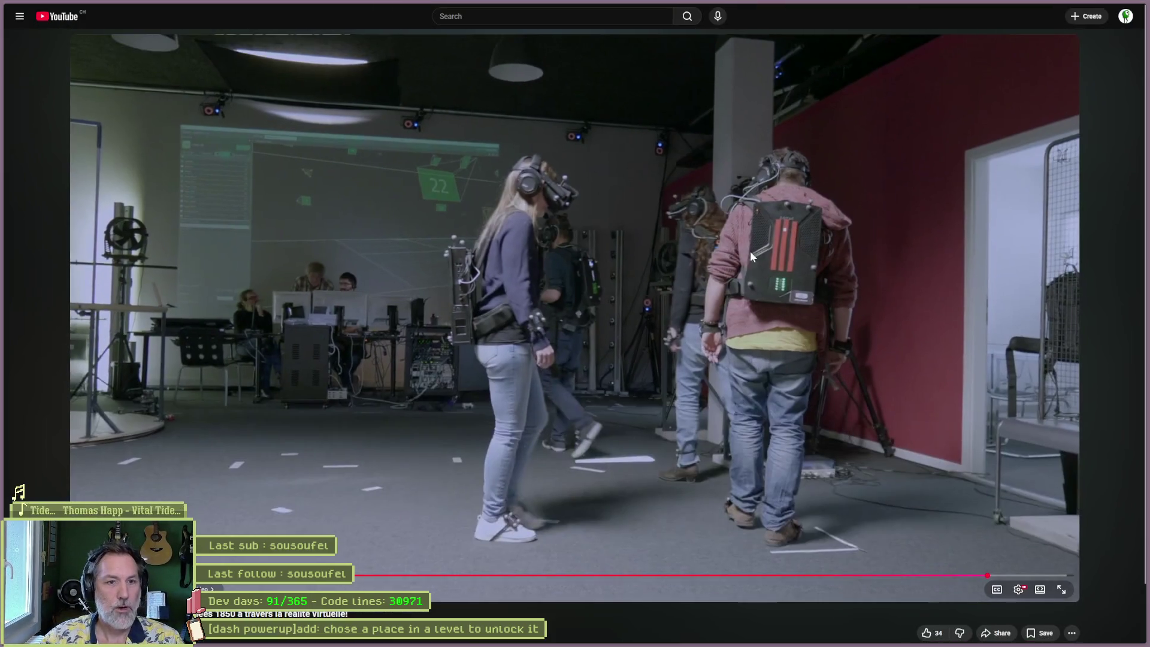
# - Search 'dreamscape geneve' in a new tab and open the Dreamscape Geneva website
pyautogui.moveTo(2, 264)
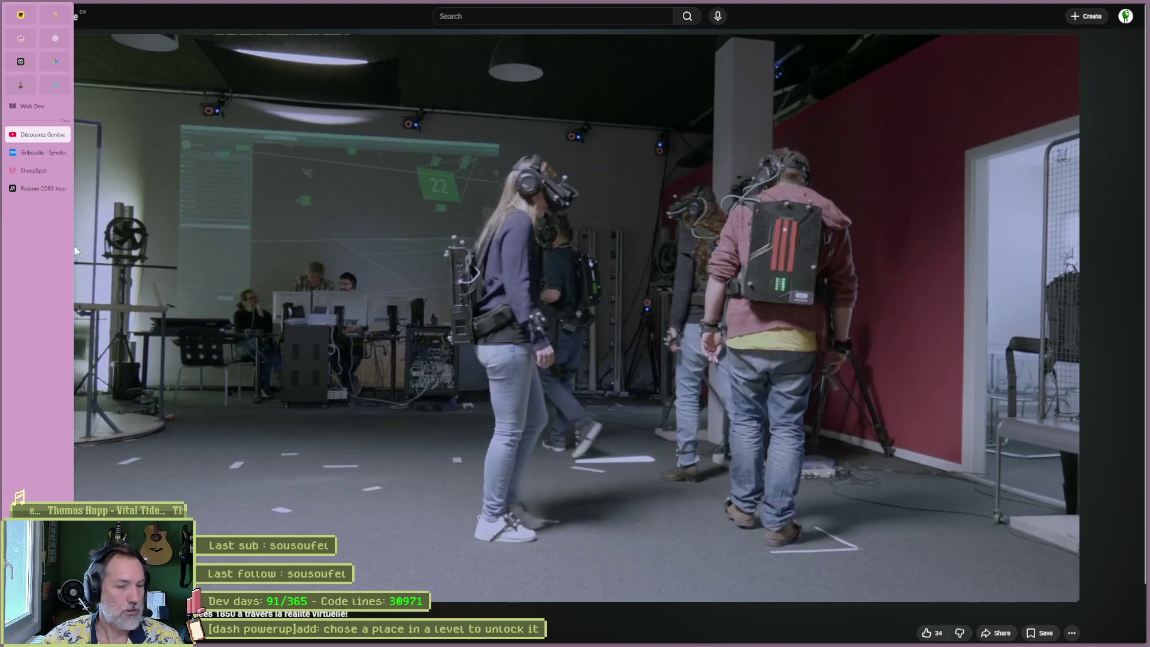
pyautogui.hotkey('ctrl', 't')
pyautogui.write('dreamscape')
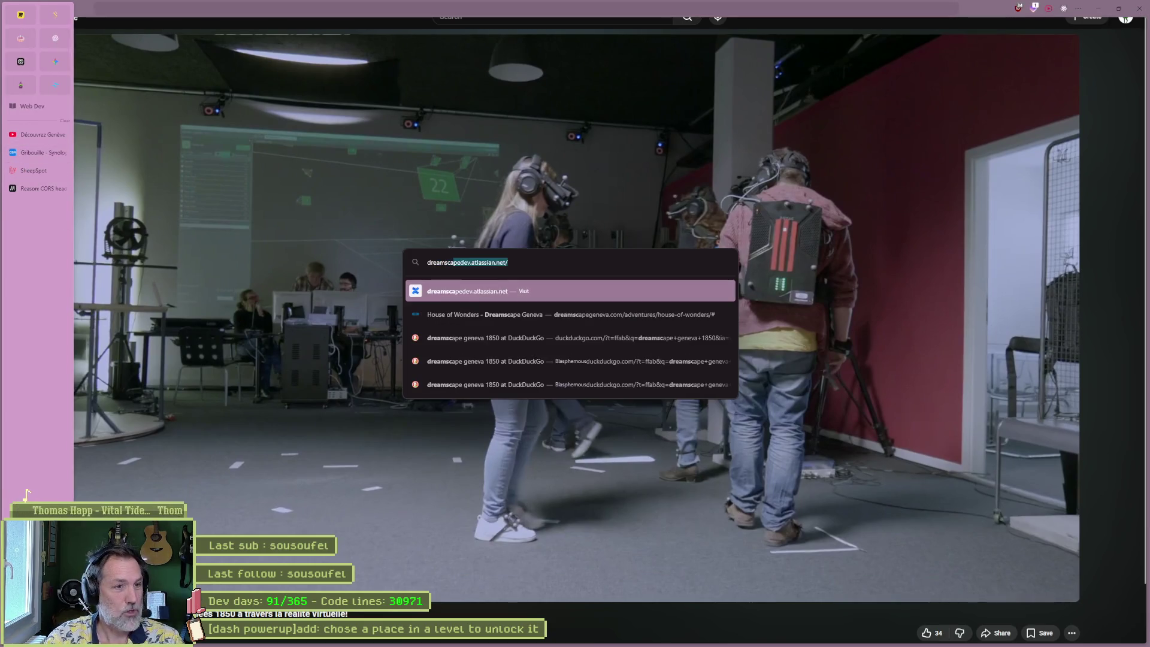
pyautogui.press('BackSpace')
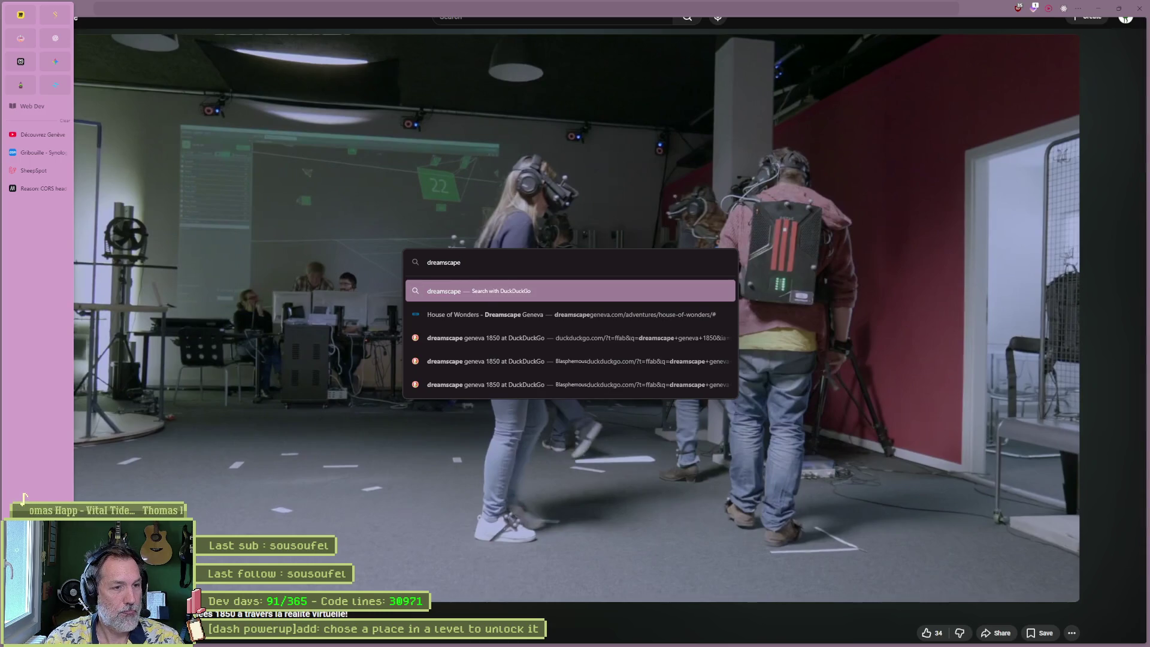
pyautogui.write(' geneve')
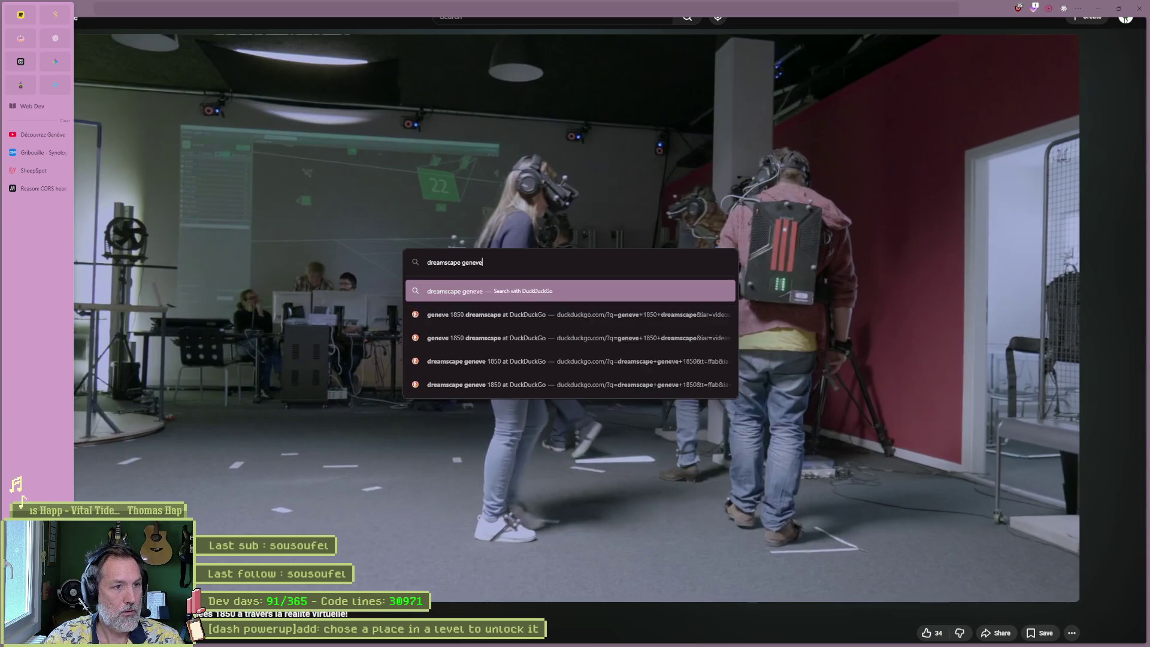
pyautogui.press('Return')
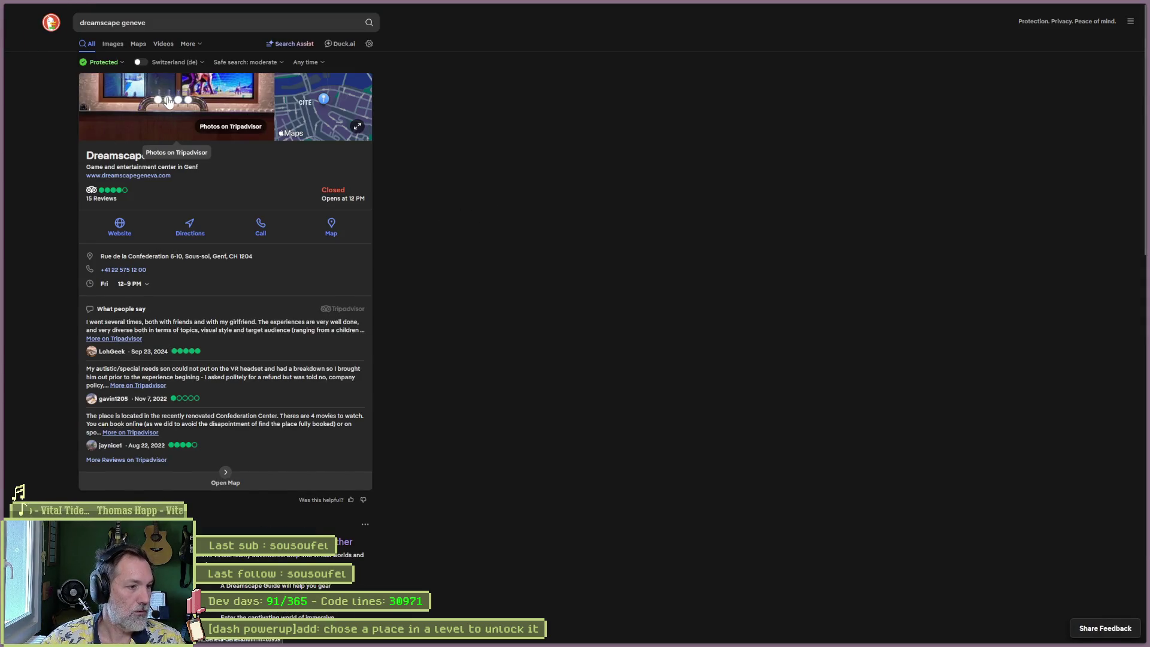
pyautogui.click(129, 175)
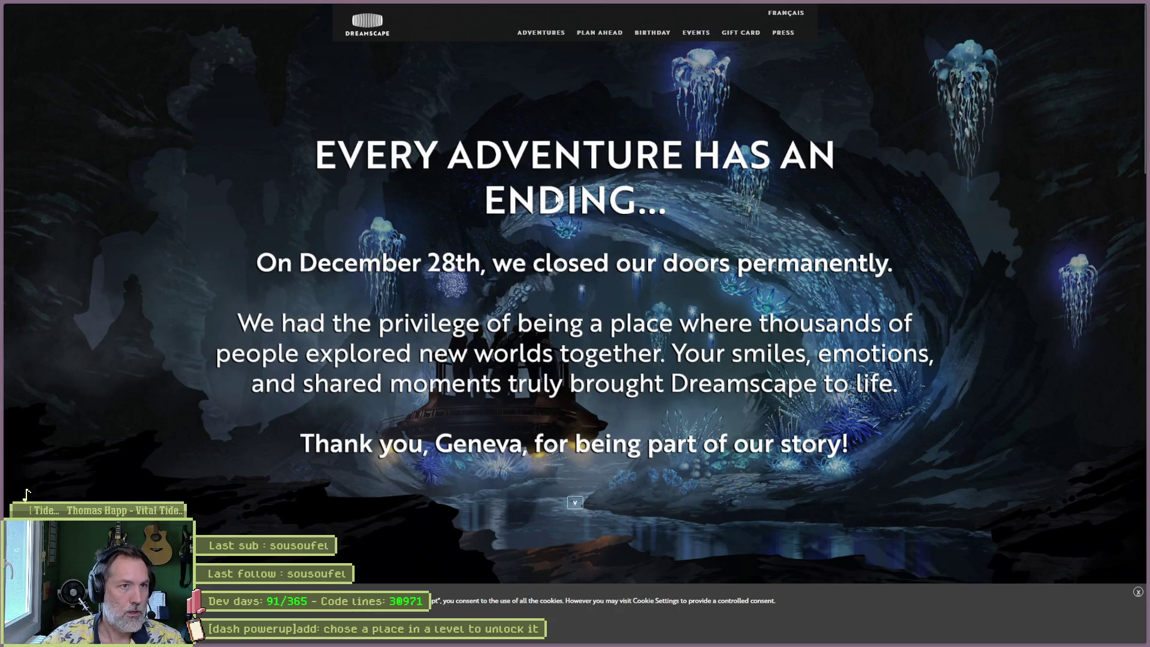
# - Scroll the Dreamscape homepage past the closure notice to the Explore More VR Adventures list
pyautogui.scroll(-10, 526, 274)
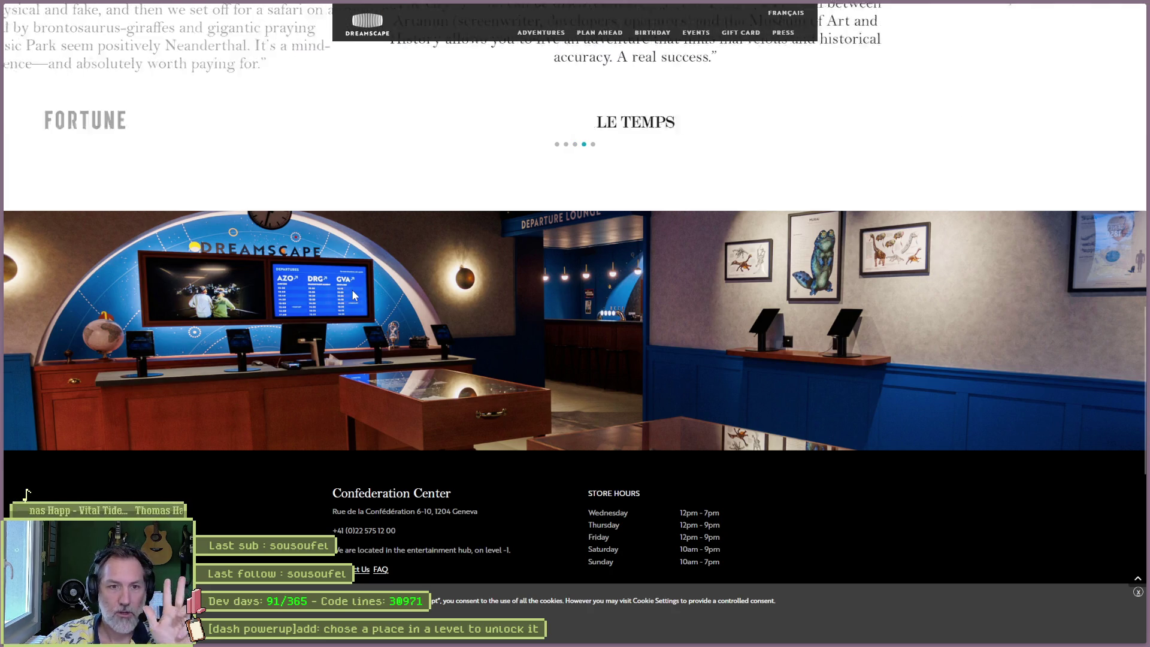
pyautogui.scroll(-8, 570, 316)
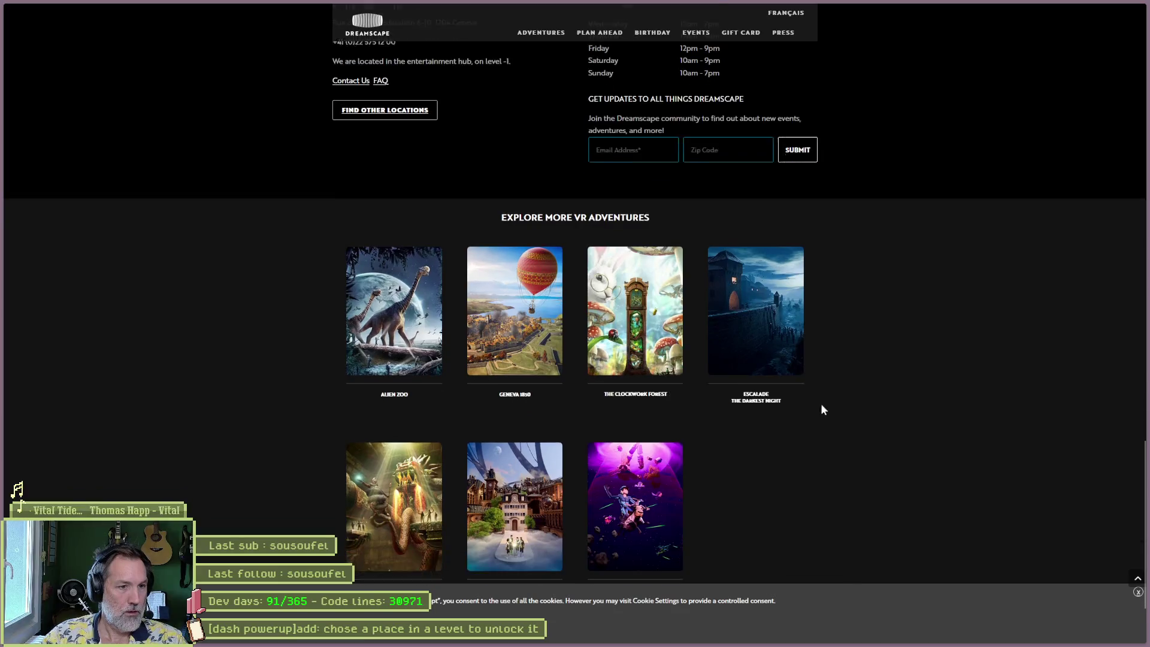
pyautogui.scroll(-1, 848, 350)
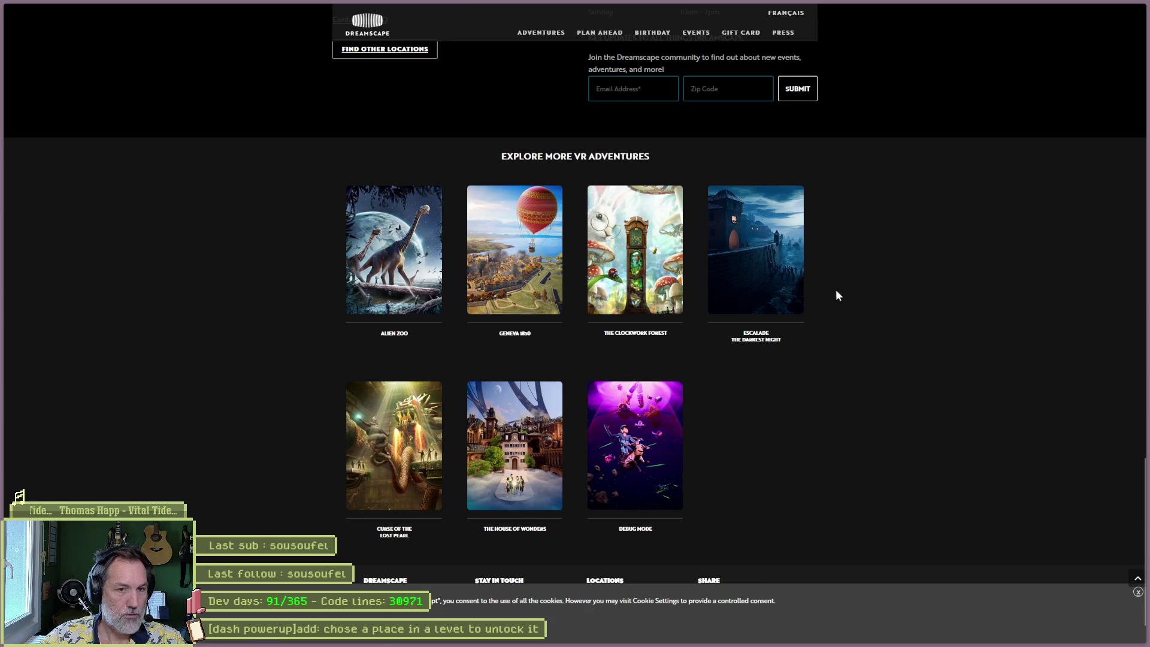
pyautogui.scroll(-1, 832, 338)
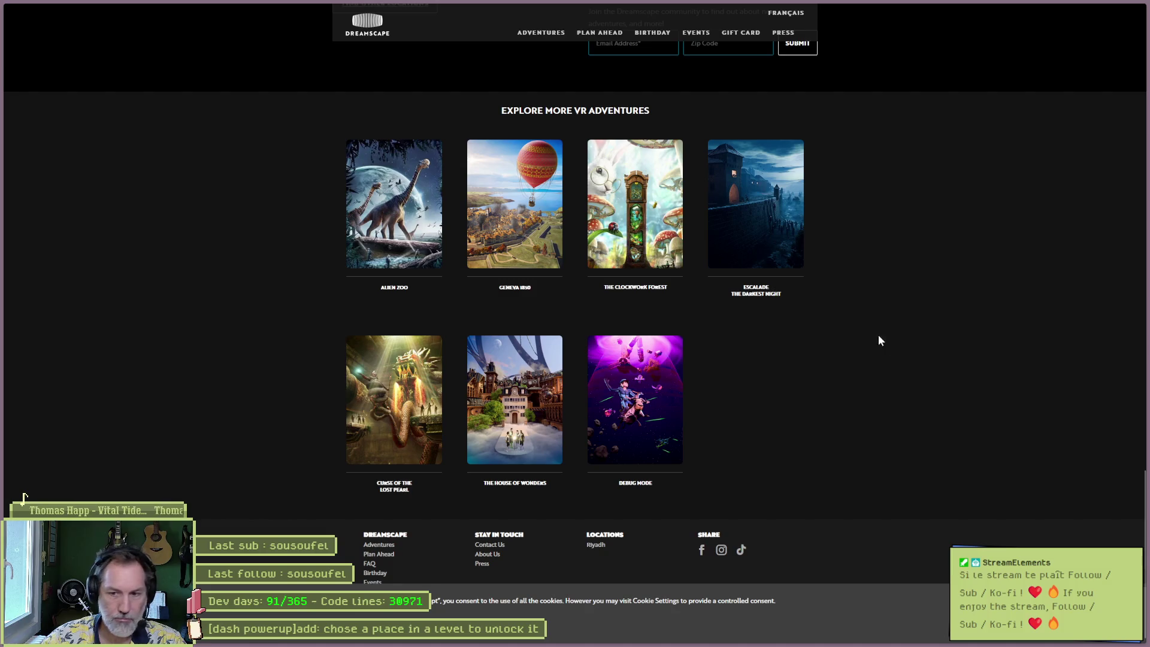
pyautogui.scroll(9, 898, 361)
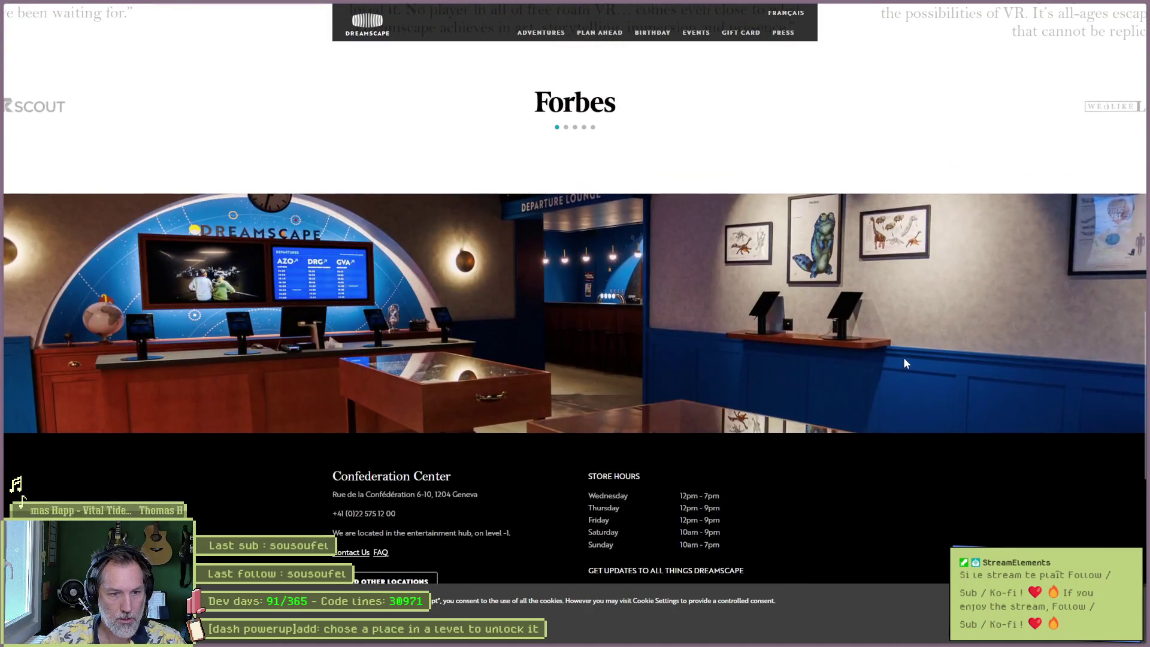
pyautogui.scroll(-5, 904, 363)
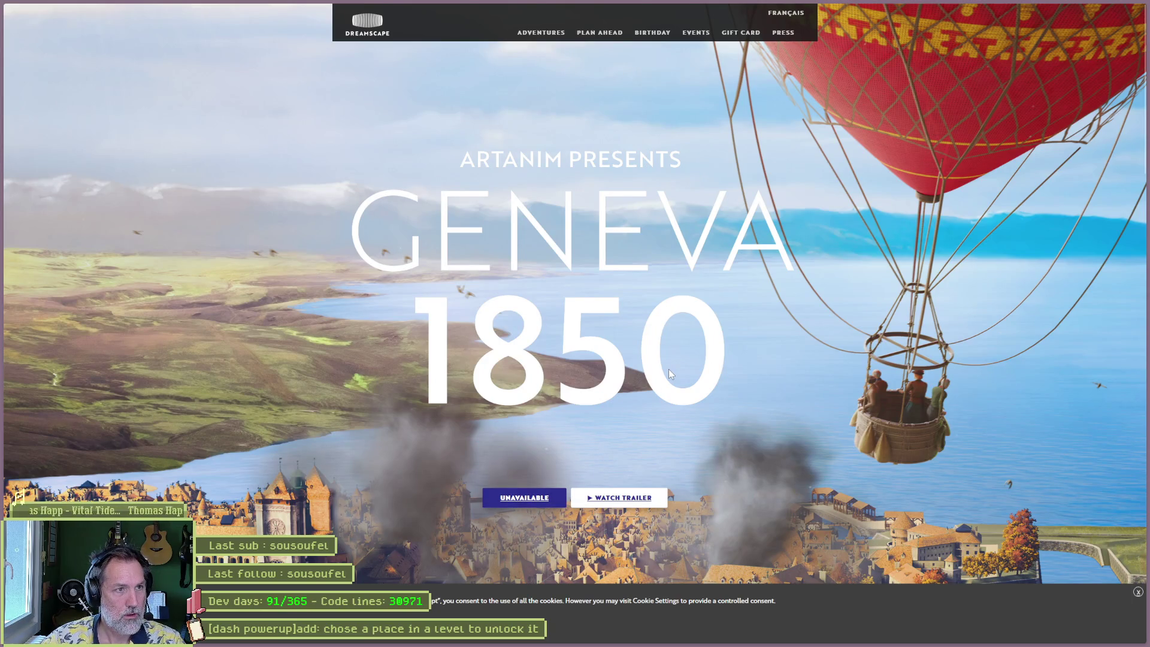
# - Read through the unavailable Alien Zoo adventure page, then return to the Genève 1850 YouTube video
pyautogui.press('End')
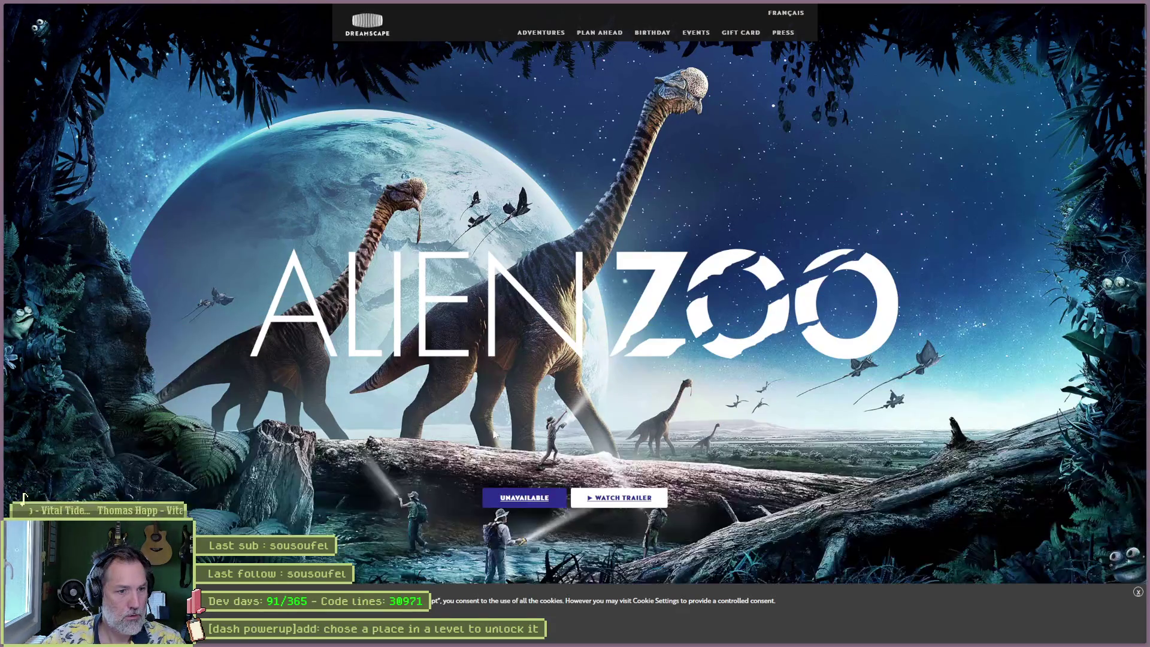
pyautogui.scroll(-1, 551, 498)
pyautogui.scroll(-4, 641, 452)
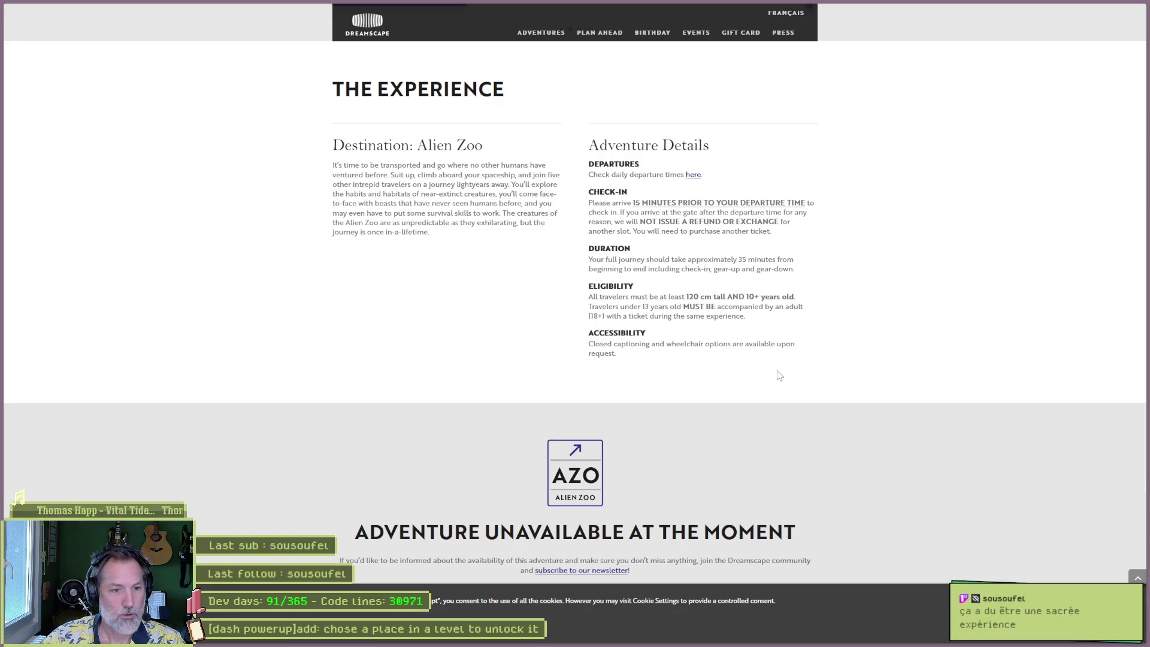
pyautogui.scroll(-4, 764, 369)
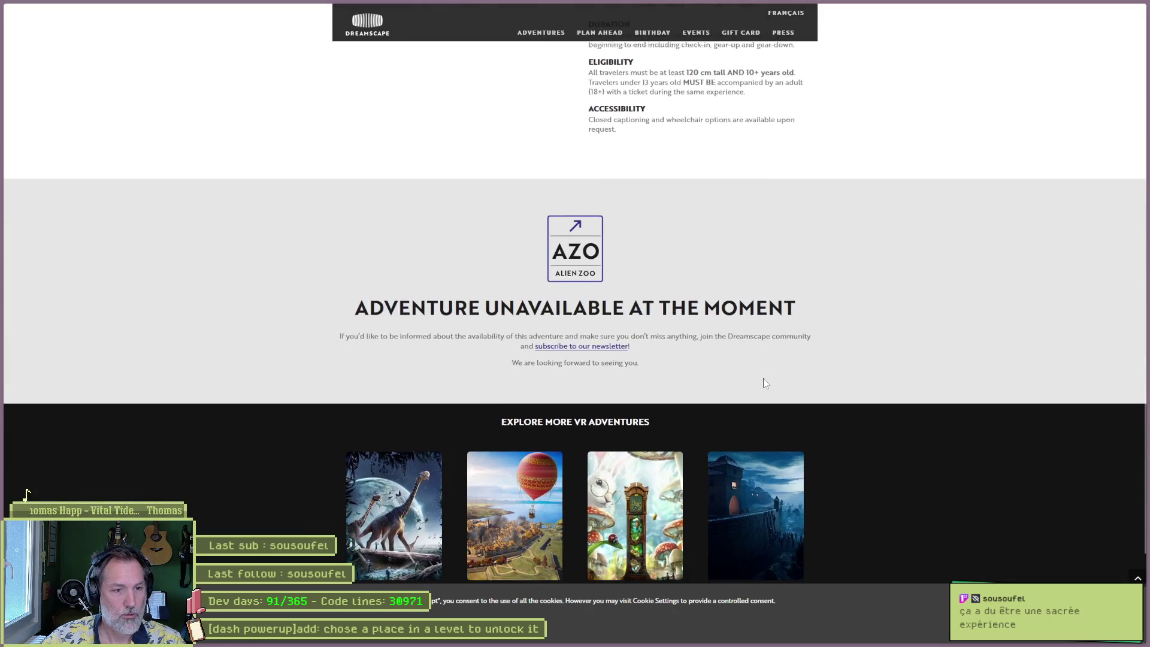
pyautogui.scroll(-4, 854, 375)
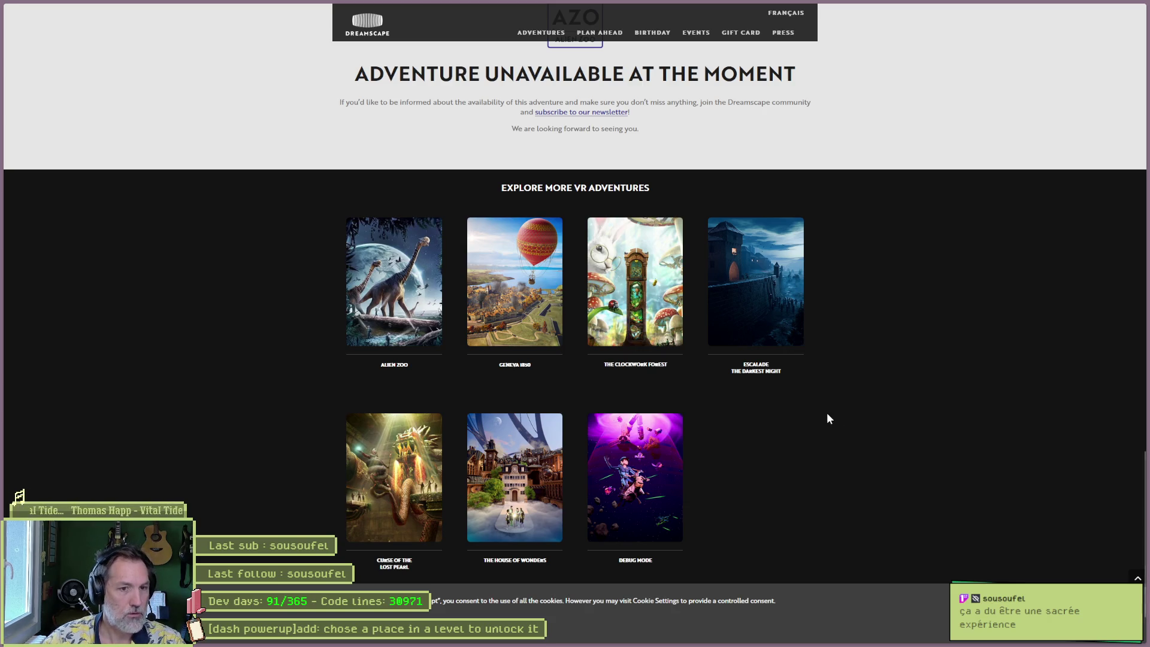
pyautogui.scroll(-2, 860, 416)
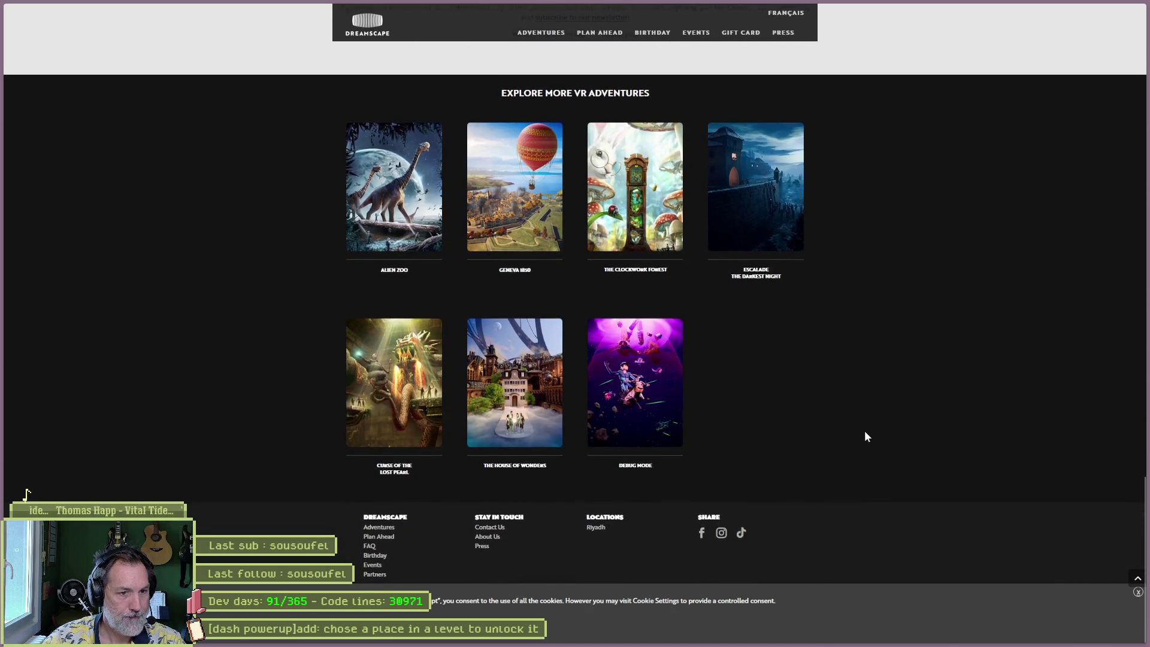
pyautogui.scroll(5, 865, 431)
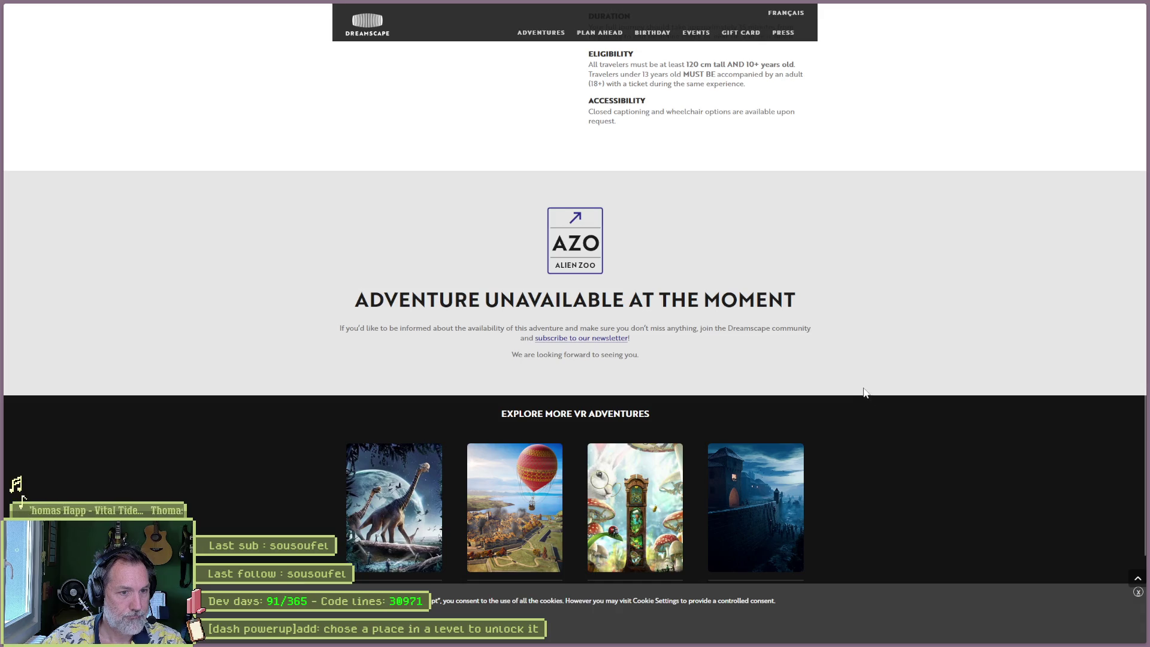
pyautogui.hotkey('ctrl', 'Tab')
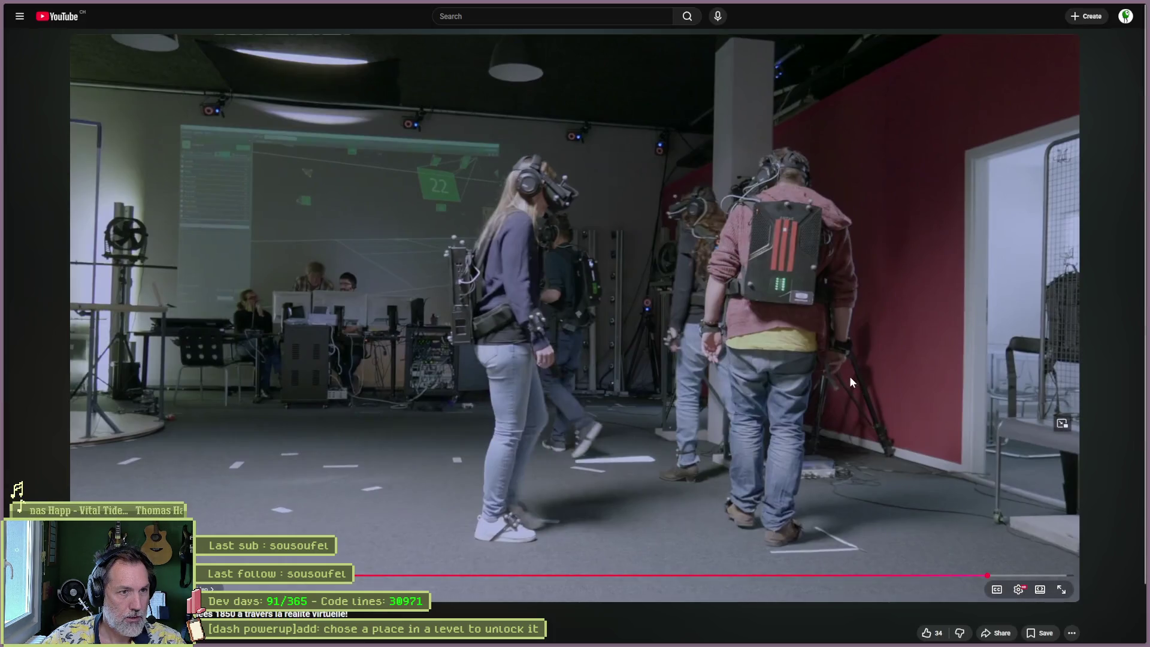
# - Glance at the ChatGPT Ko-fi setup answer, then minimize the browser and bring Godot forward
pyautogui.hotkey('ctrl', 'Tab')
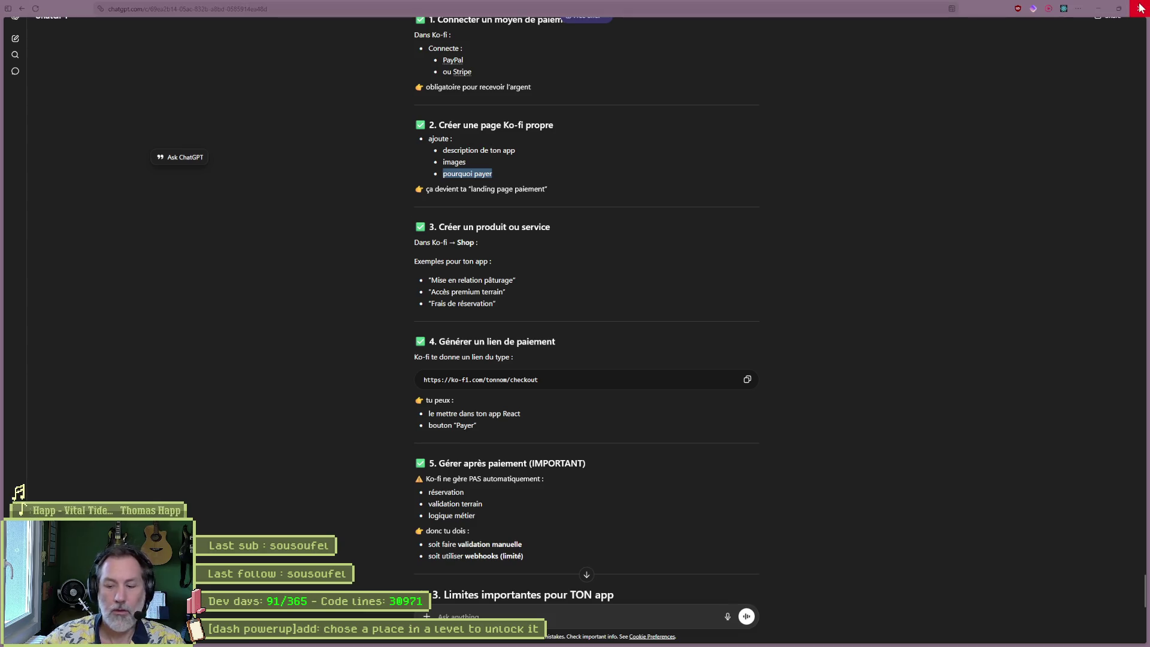
pyautogui.click(1119, 8)
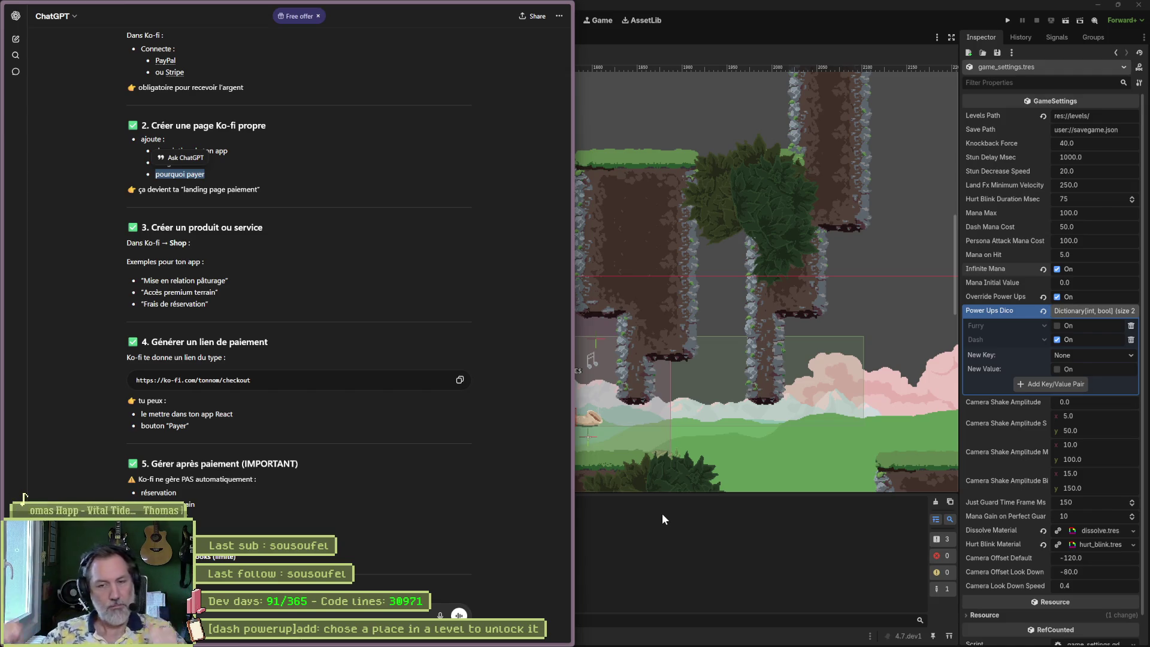
pyautogui.click(662, 519)
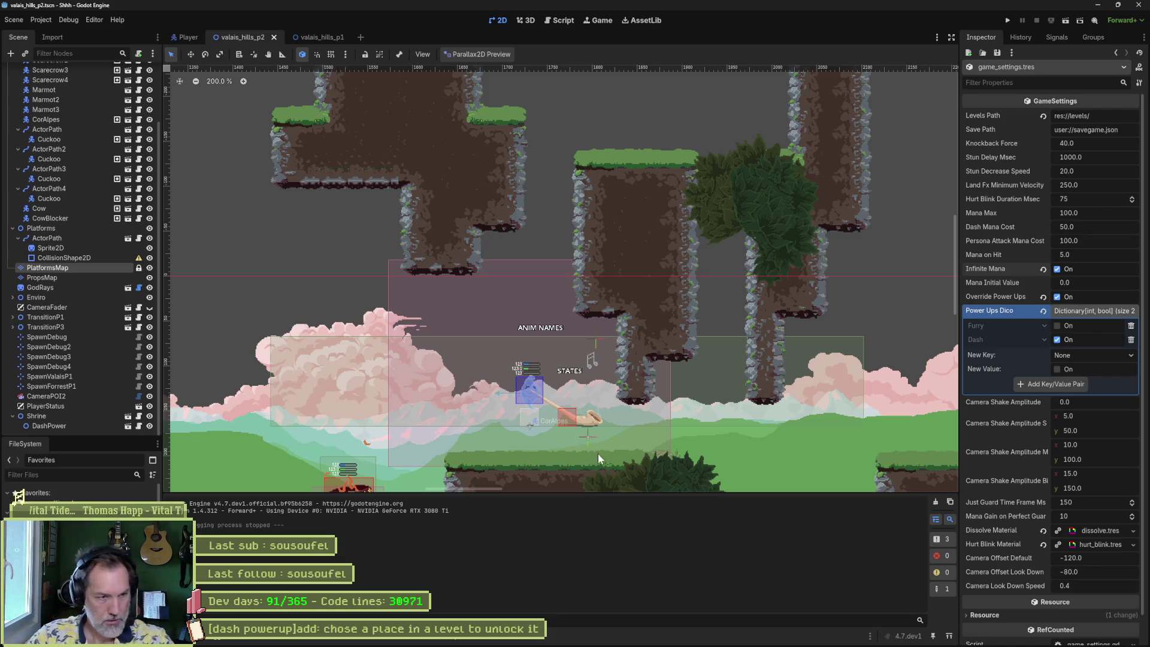
# - Zoom out and pan over the whole valais_hills_p2 level, then save and run it with F6
pyautogui.scroll(-3, 585, 301)
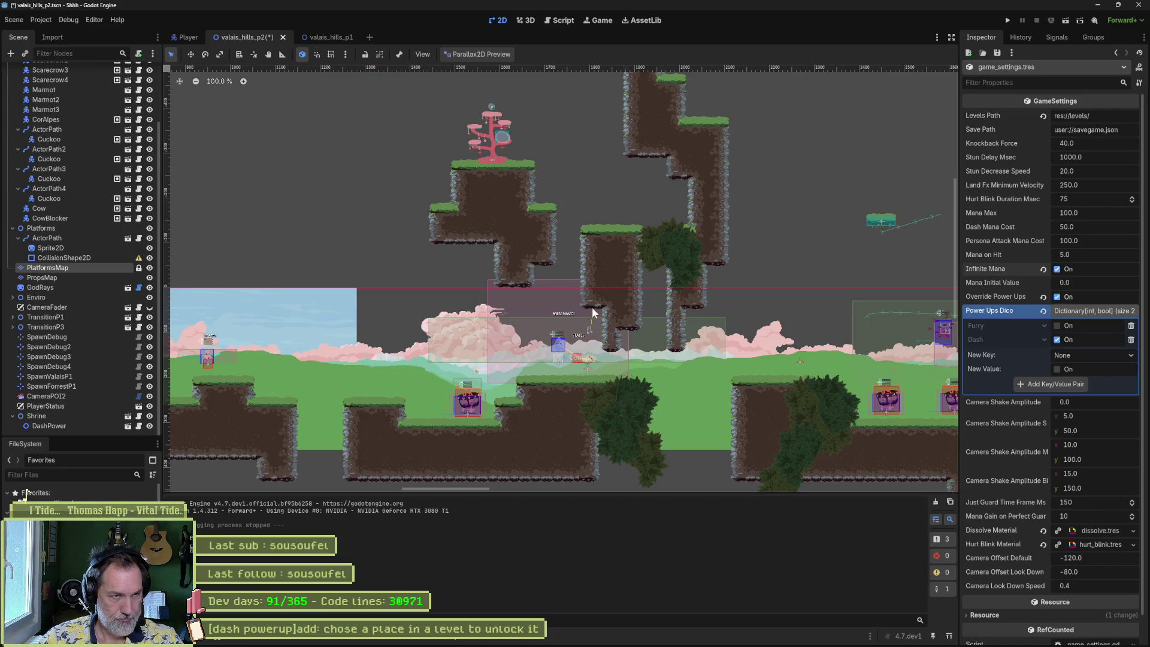
pyautogui.moveTo(623, 329)
pyautogui.mouseDown()
pyautogui.moveTo(620, 357)
pyautogui.moveTo(573, 284)
pyautogui.mouseUp()
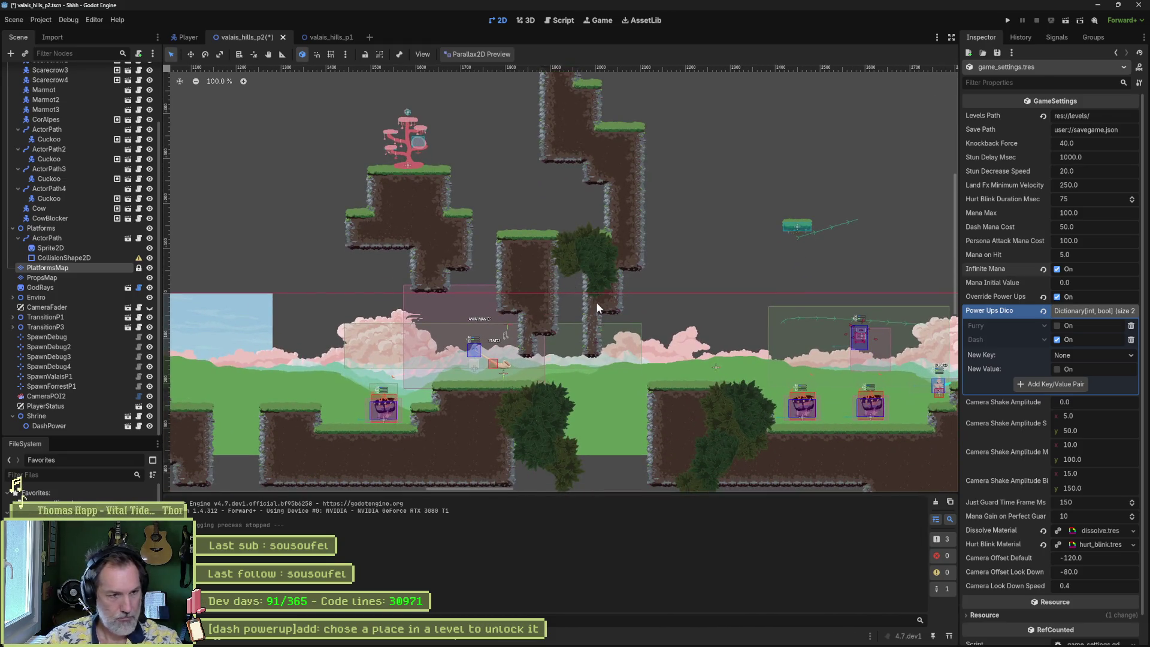
pyautogui.press('F6')
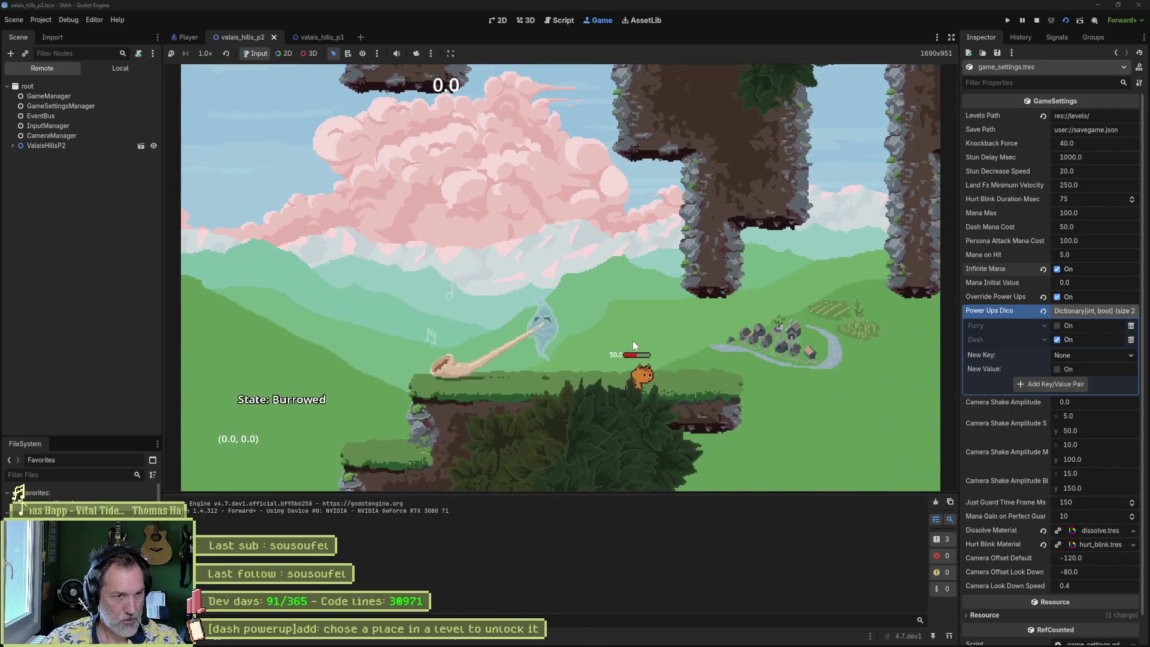
# - Jump the cat between the rock pillars, onto the pink tree, into its hollow and back down
pyautogui.press('Left')
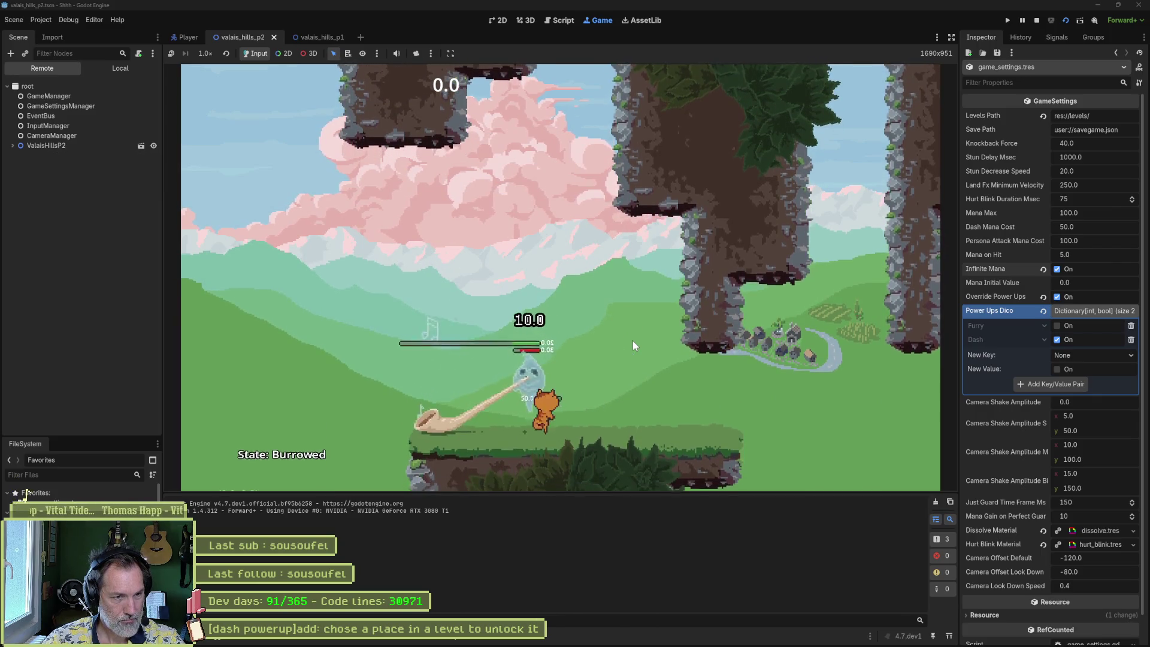
pyautogui.press('Right')
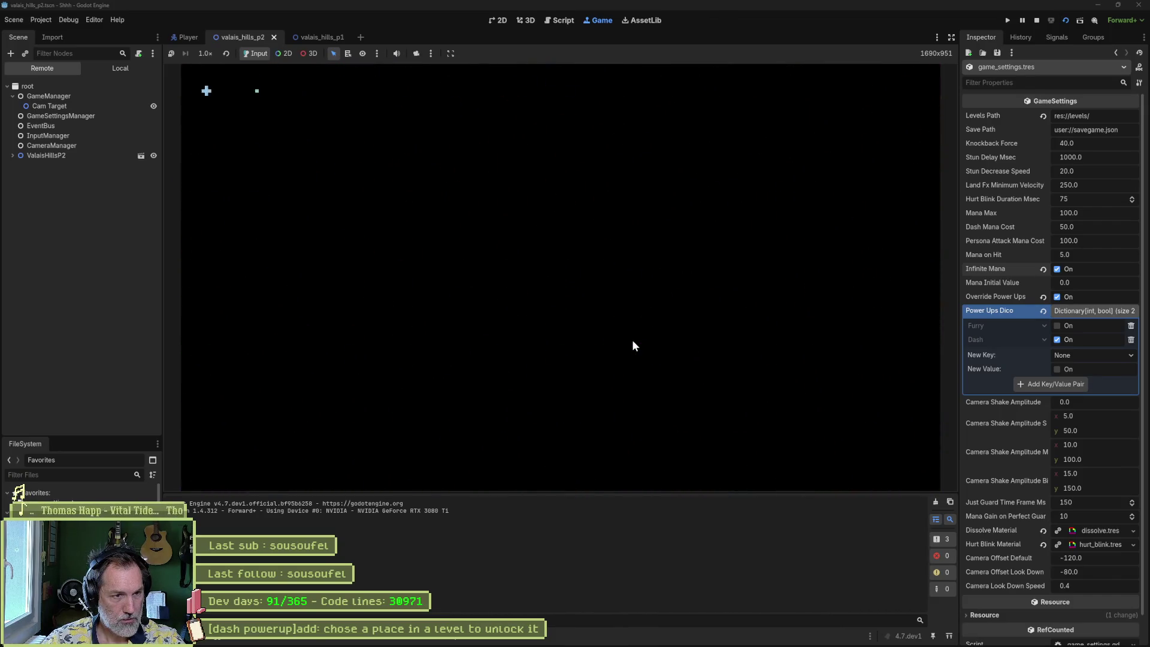
pyautogui.press('Right')
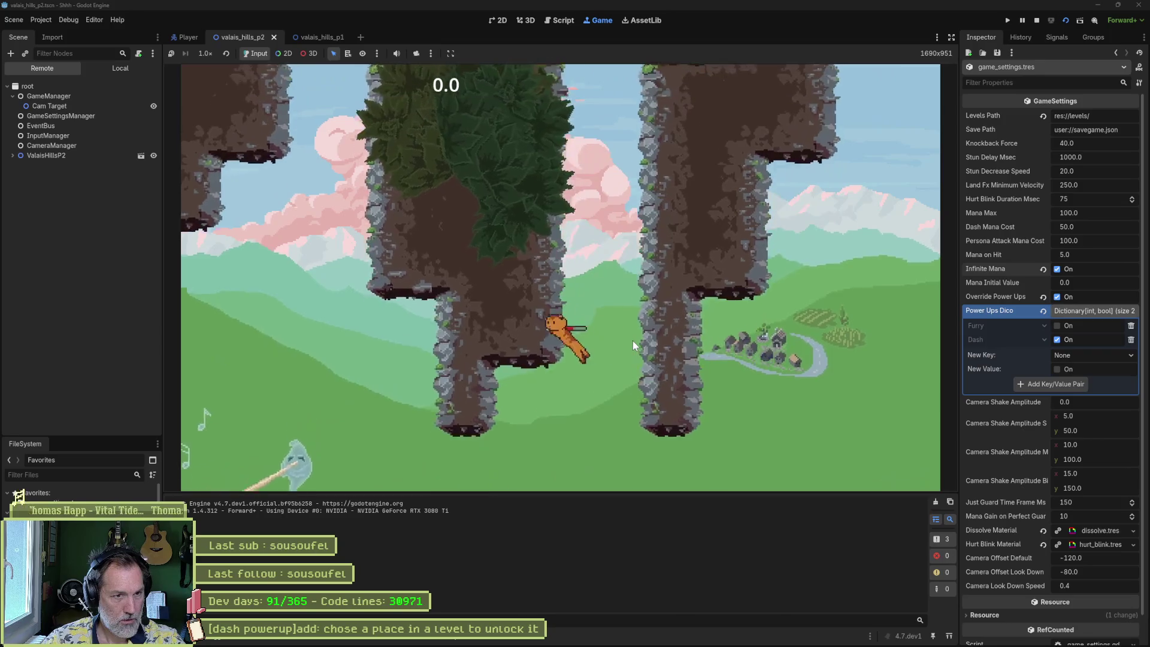
pyautogui.press('space')
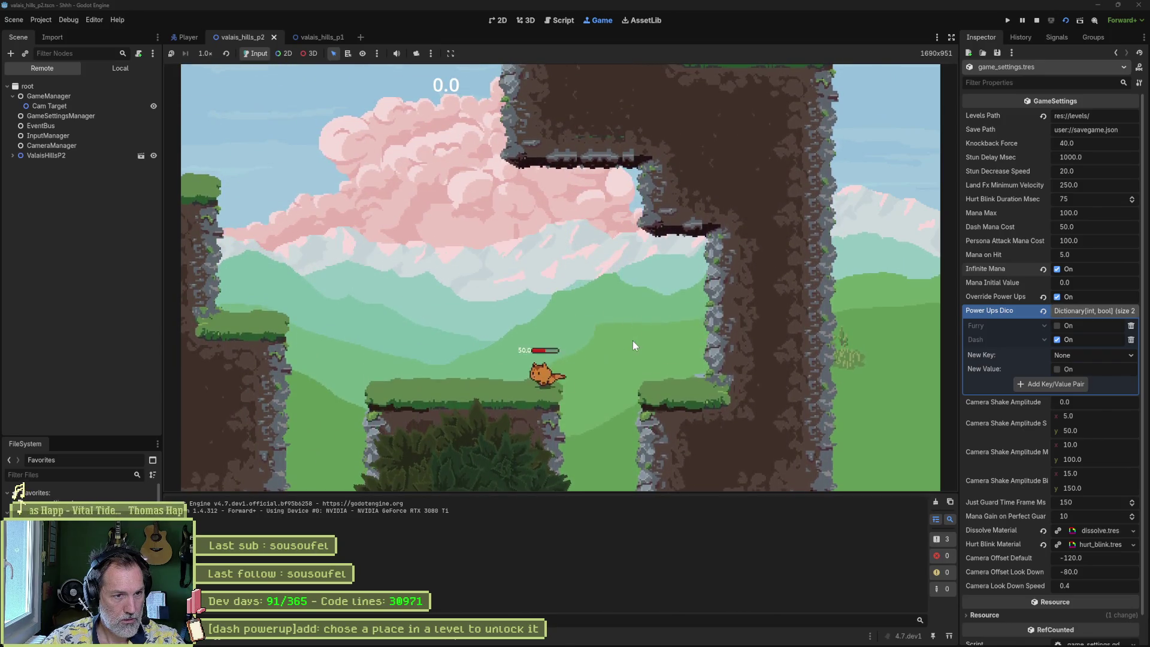
pyautogui.press('Left')
pyautogui.press('space')
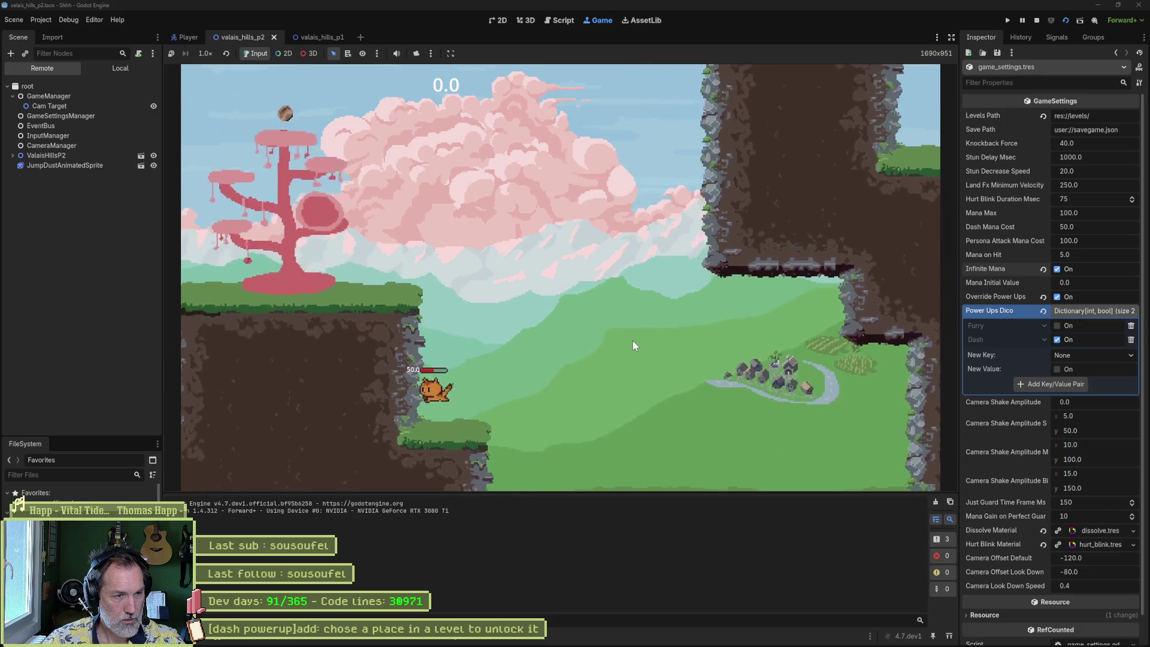
pyautogui.press('Left')
pyautogui.press('space')
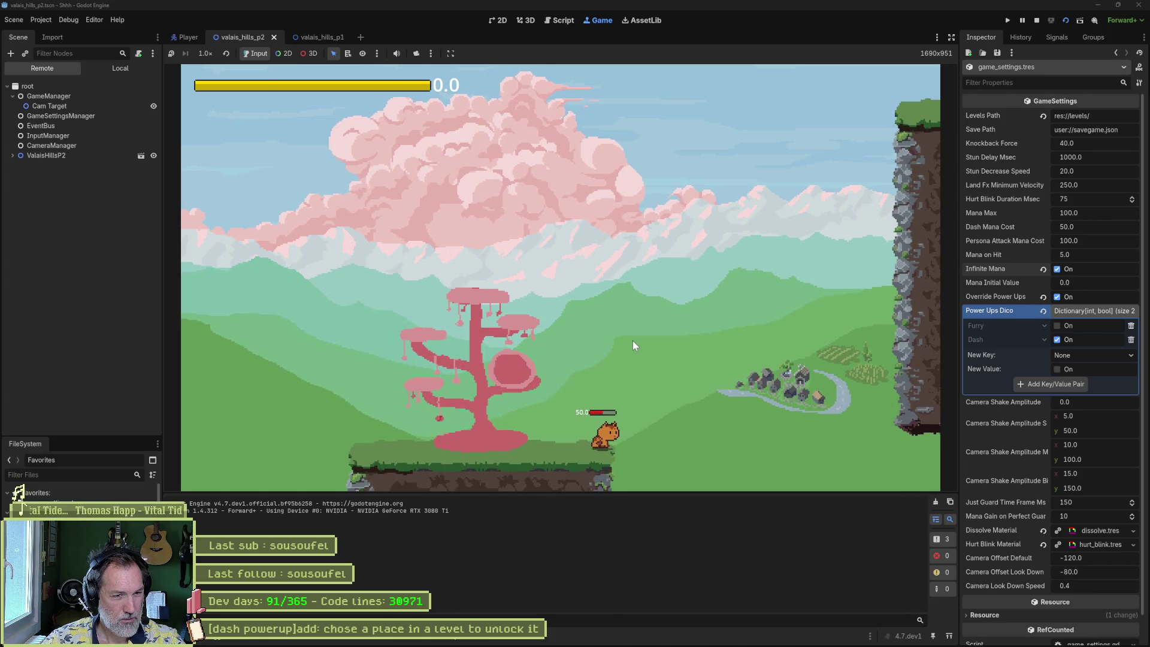
pyautogui.press('Left')
pyautogui.press('space')
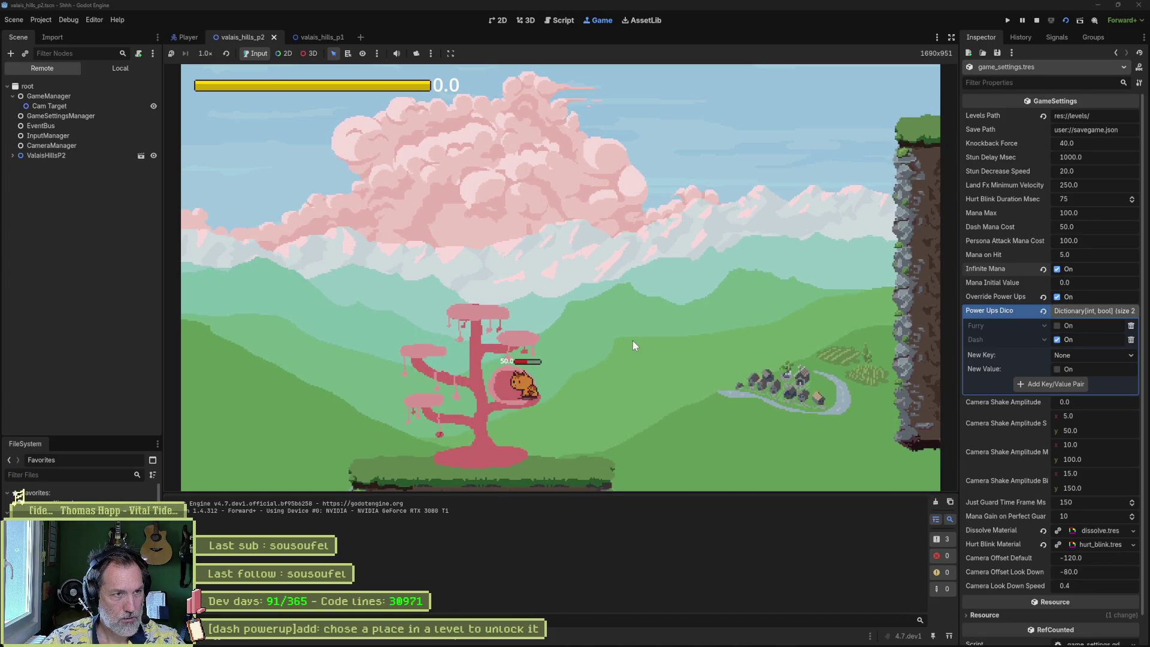
pyautogui.press('Right')
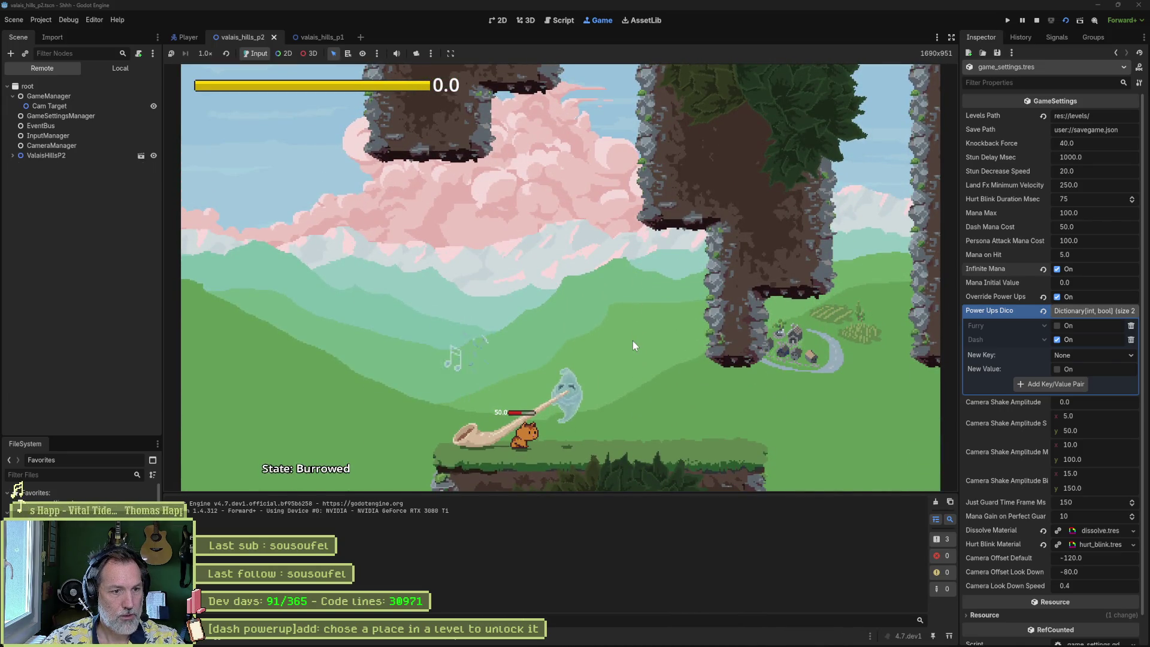
# - Slide the burrowed cat right, burst out attacking, run past the ghost, then stop with F8
pyautogui.press('Right')
pyautogui.press('Right')
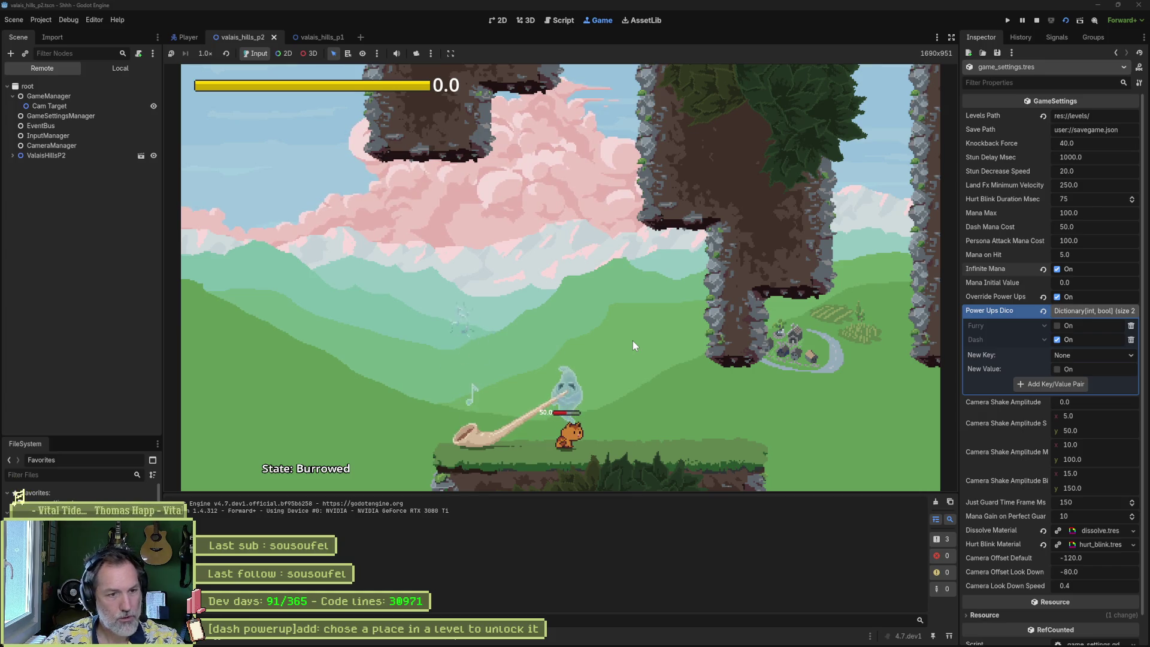
pyautogui.press('space')
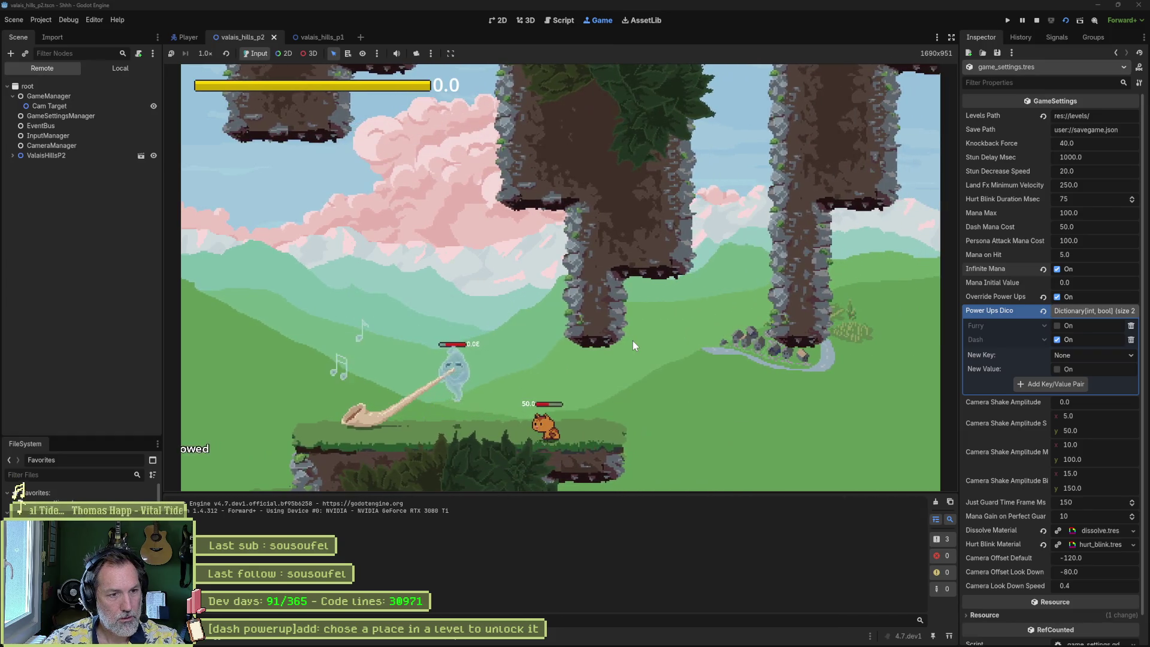
pyautogui.press('space')
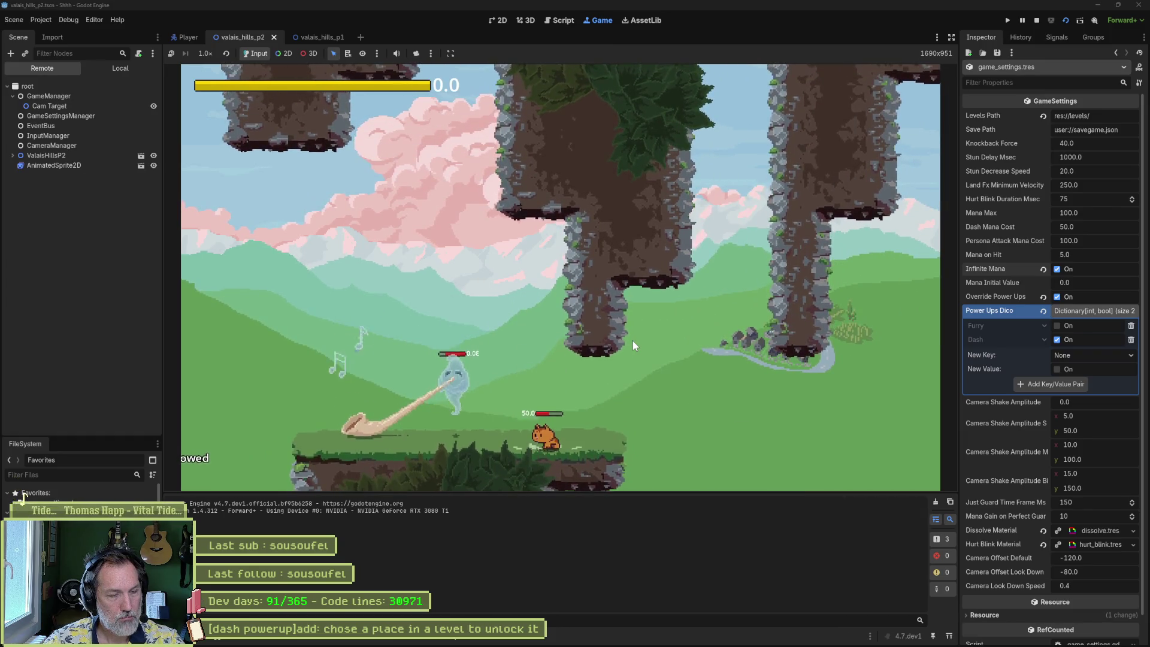
pyautogui.press('space')
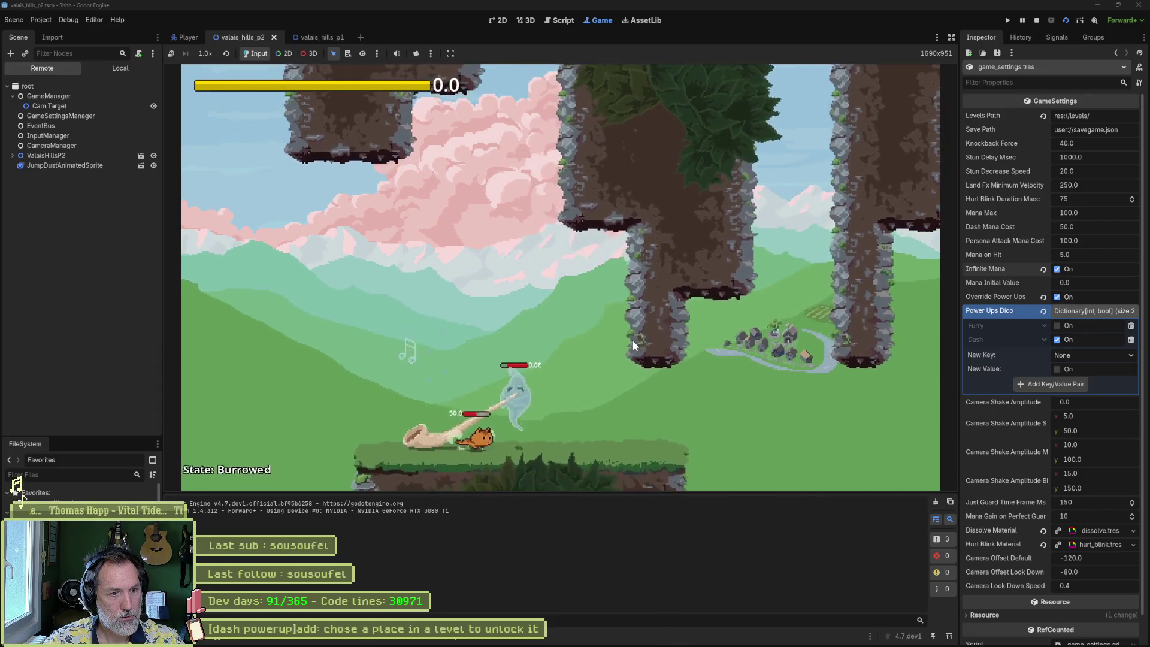
pyautogui.press('space')
pyautogui.press('Right')
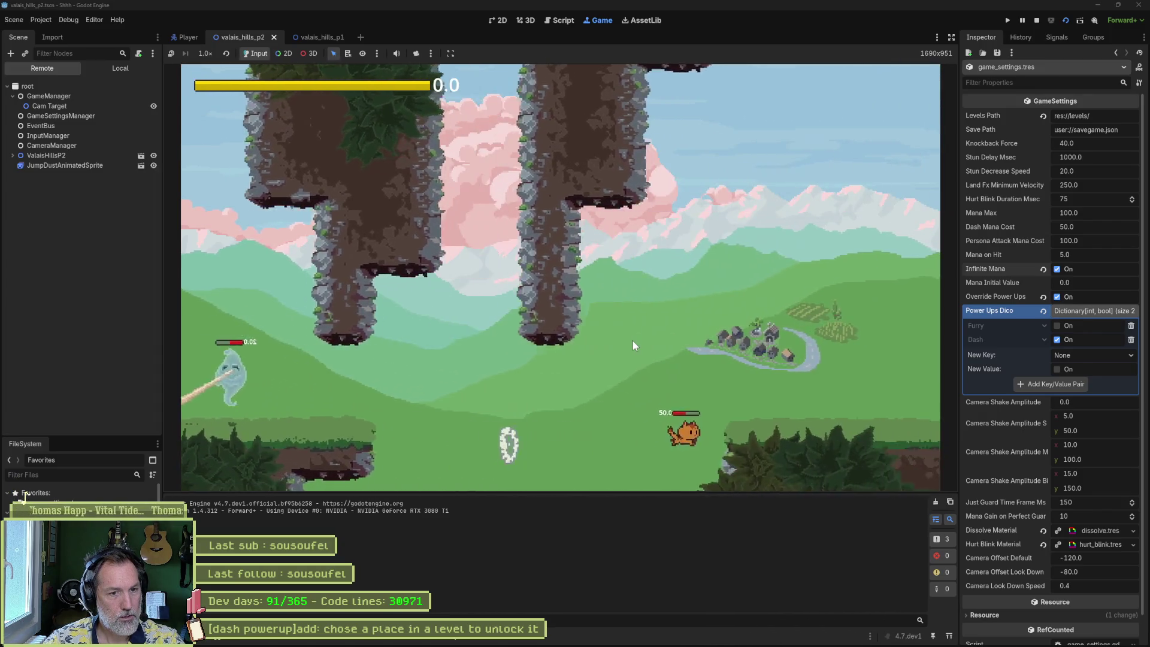
pyautogui.press('Right')
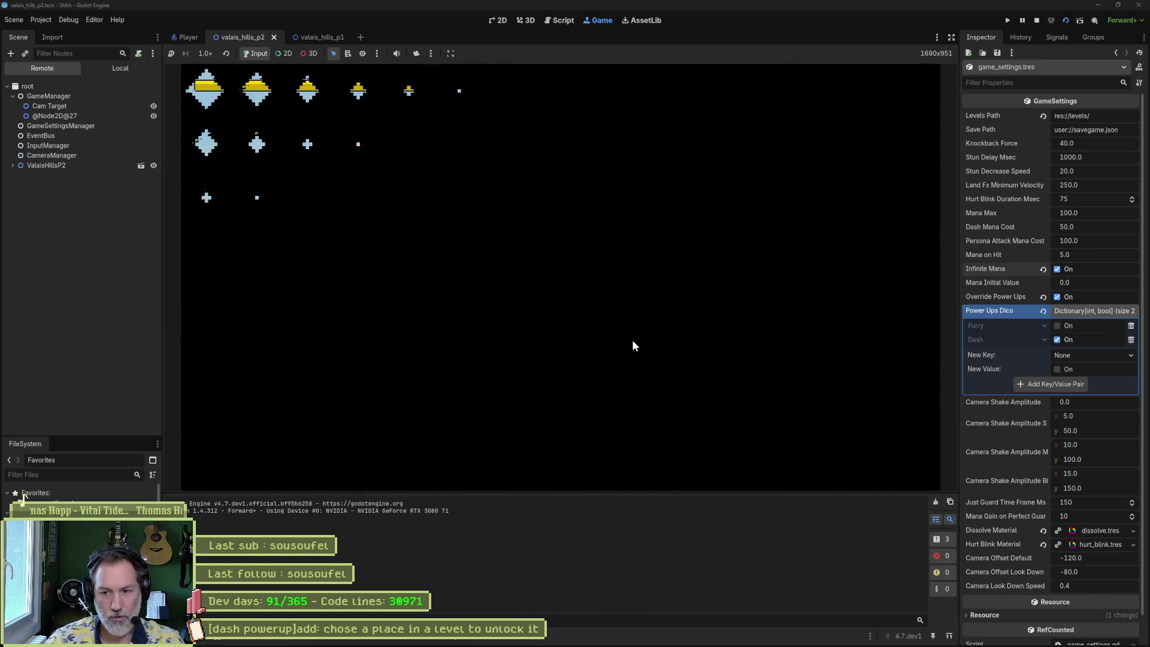
pyautogui.press('F8')
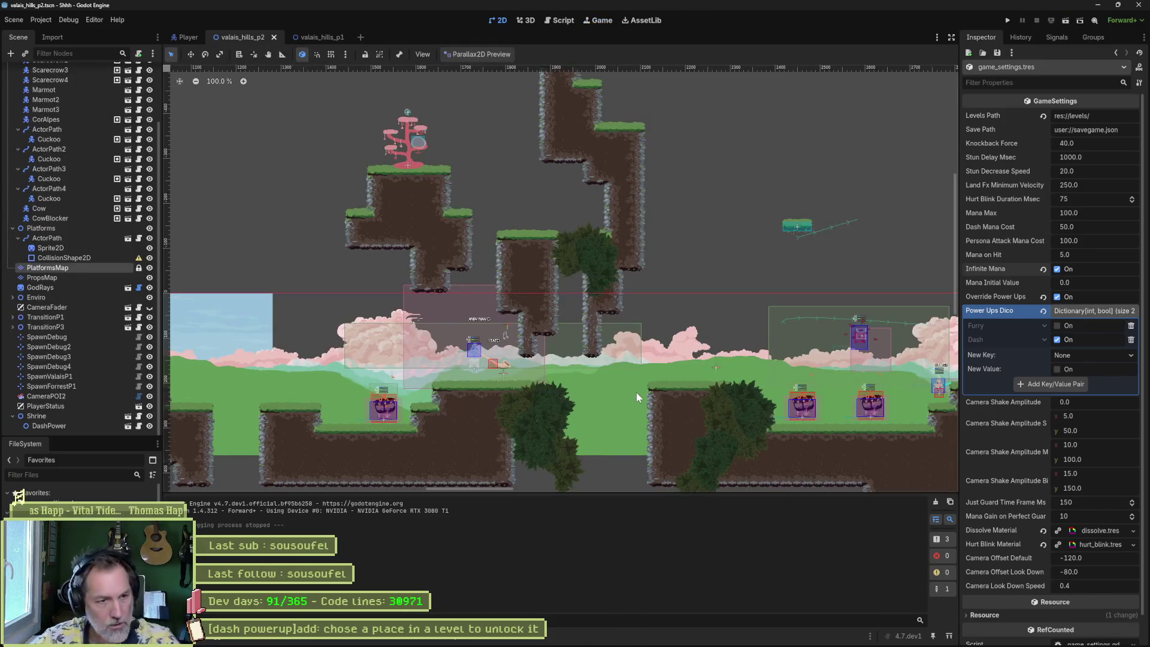
# - Look over the platforms tileset's physics paint layer in the TileSet panel, then save and rerun with F6
pyautogui.scroll(4, 524, 428)
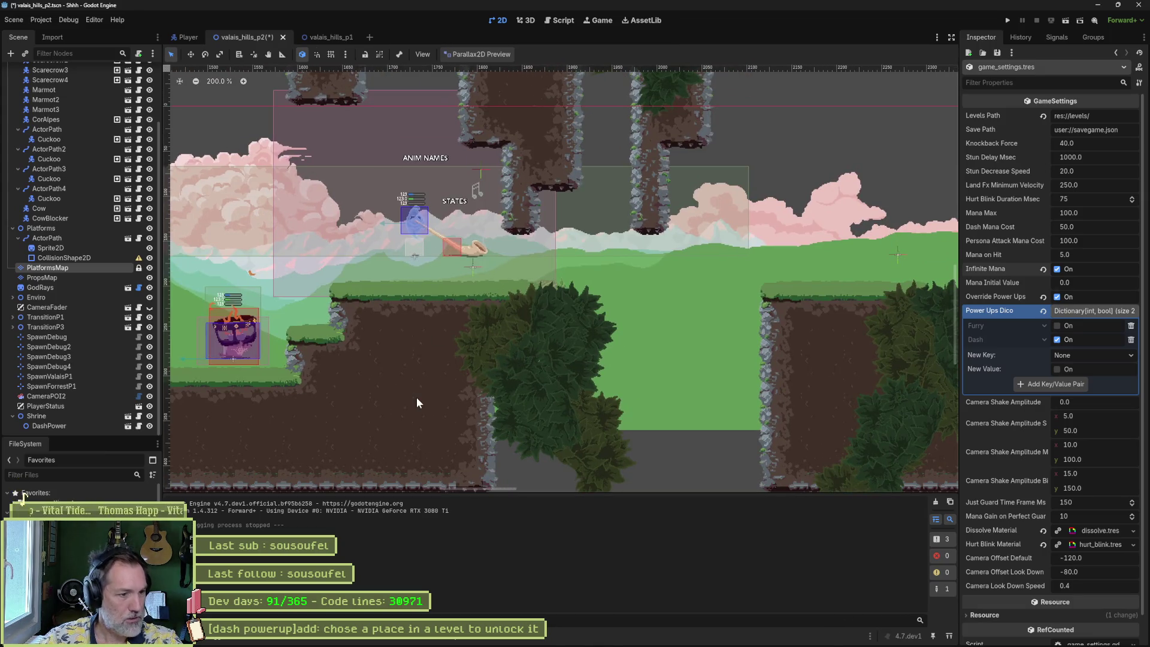
pyautogui.click(411, 643)
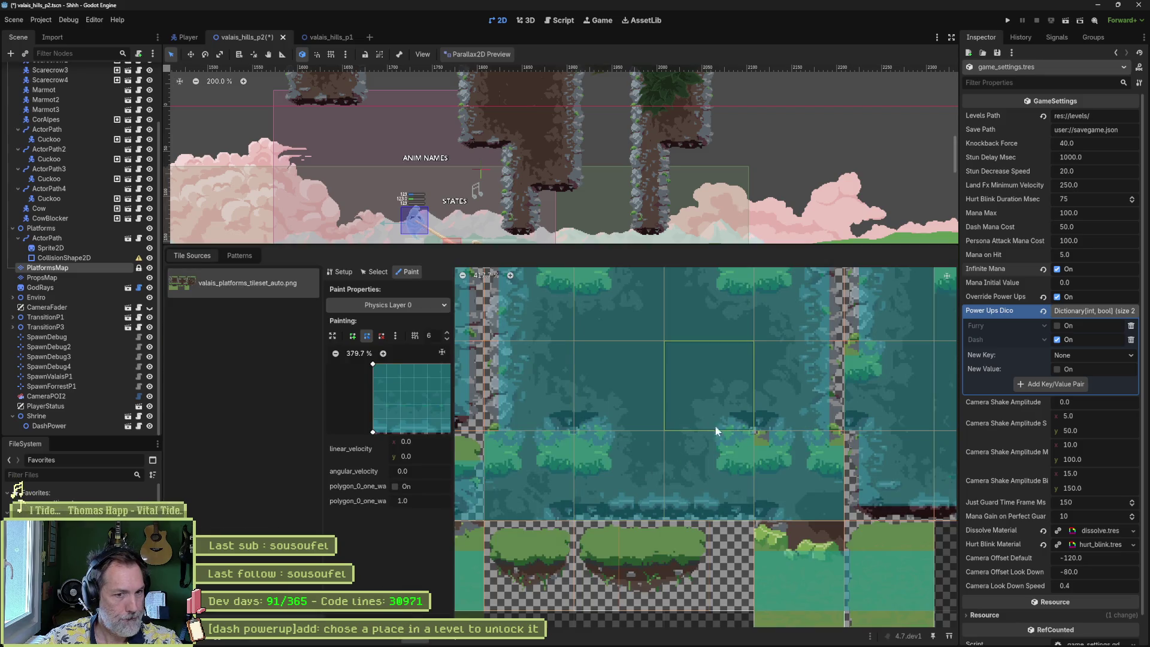
pyautogui.scroll(3, 728, 395)
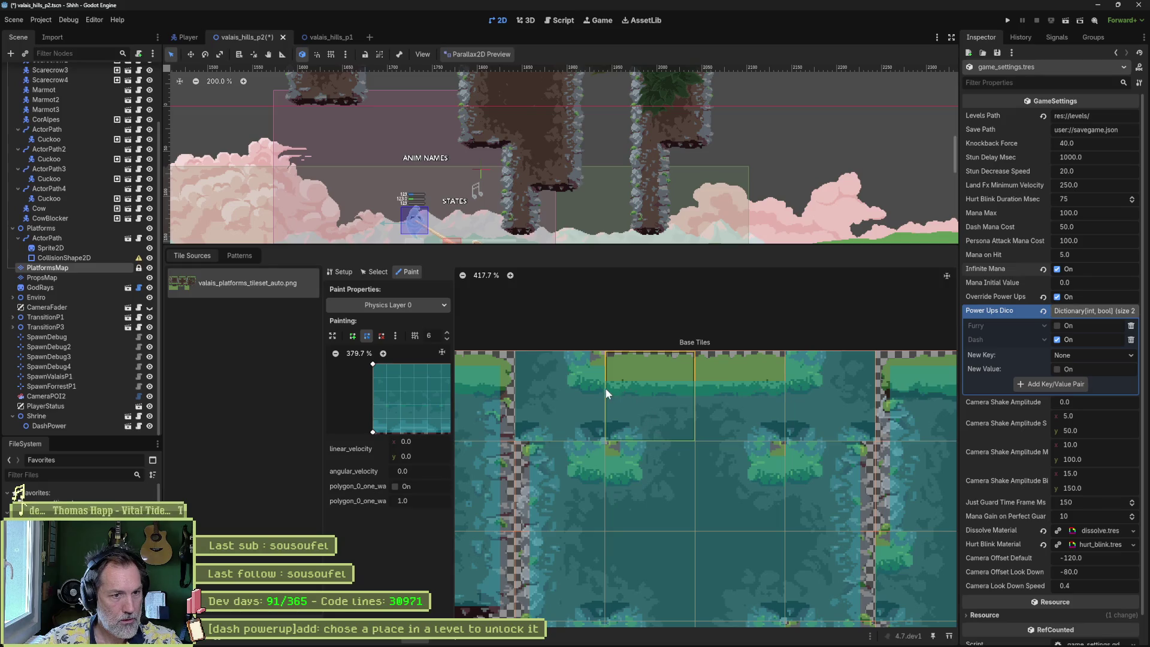
pyautogui.scroll(2, 793, 398)
pyautogui.hscroll(3, 595, 401)
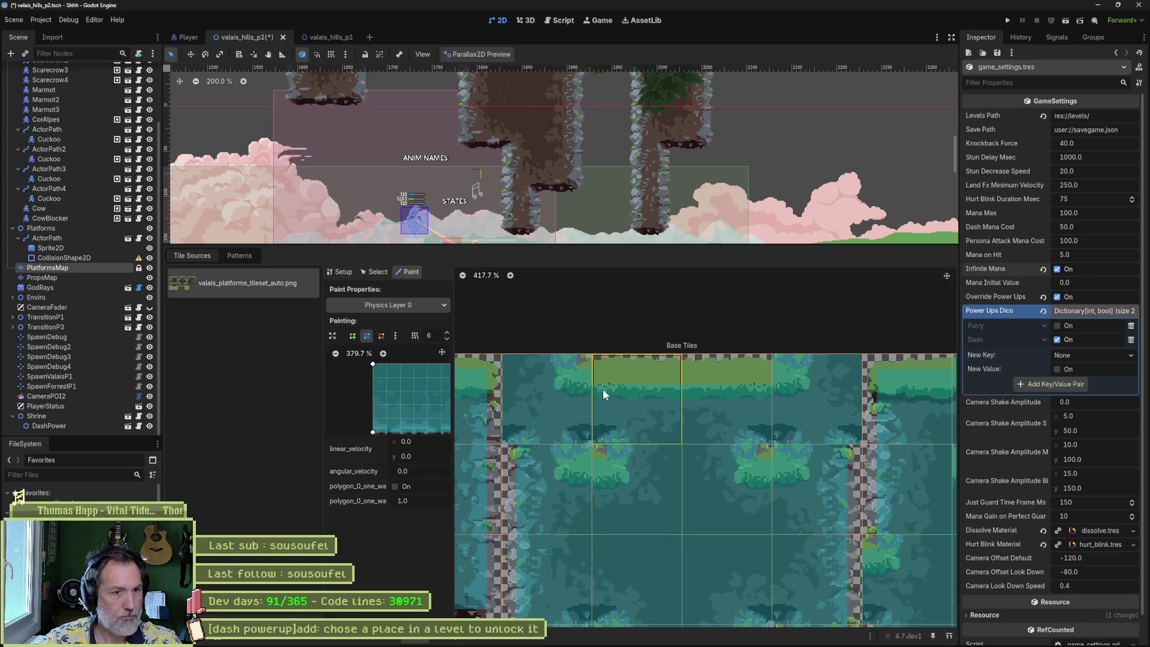
pyautogui.hscroll(-5, 541, 405)
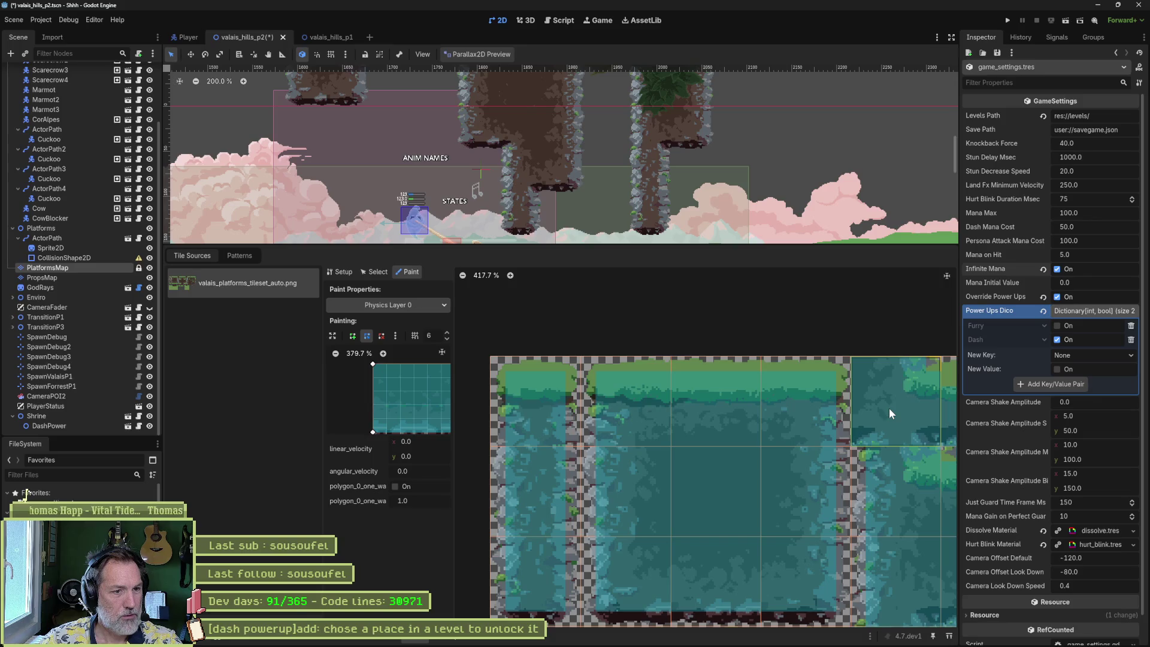
pyautogui.press('F6')
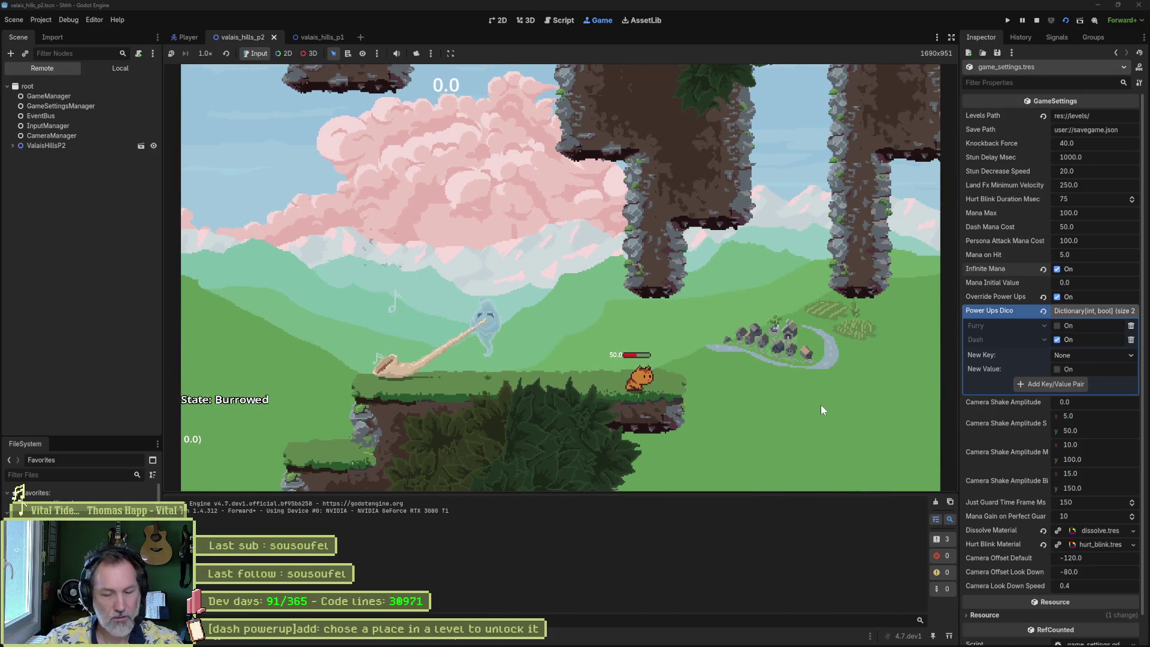
# - Stop the game and lower the left and top-right corners of a platform tile's collision polygon
pyautogui.press('F8')
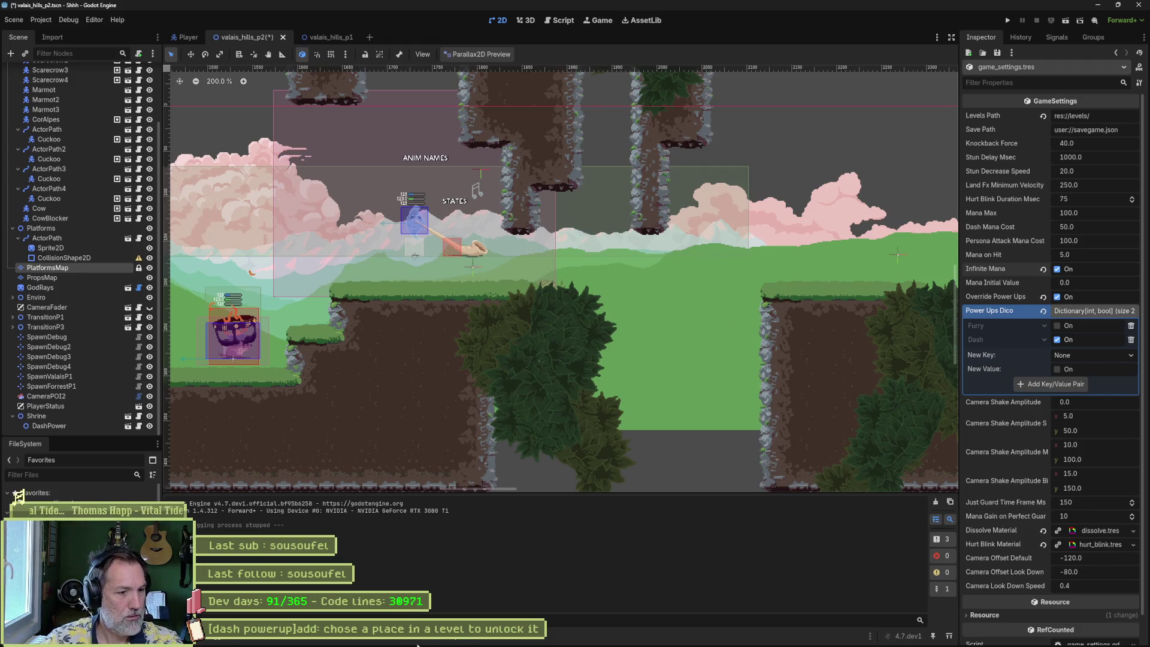
pyautogui.click(417, 644)
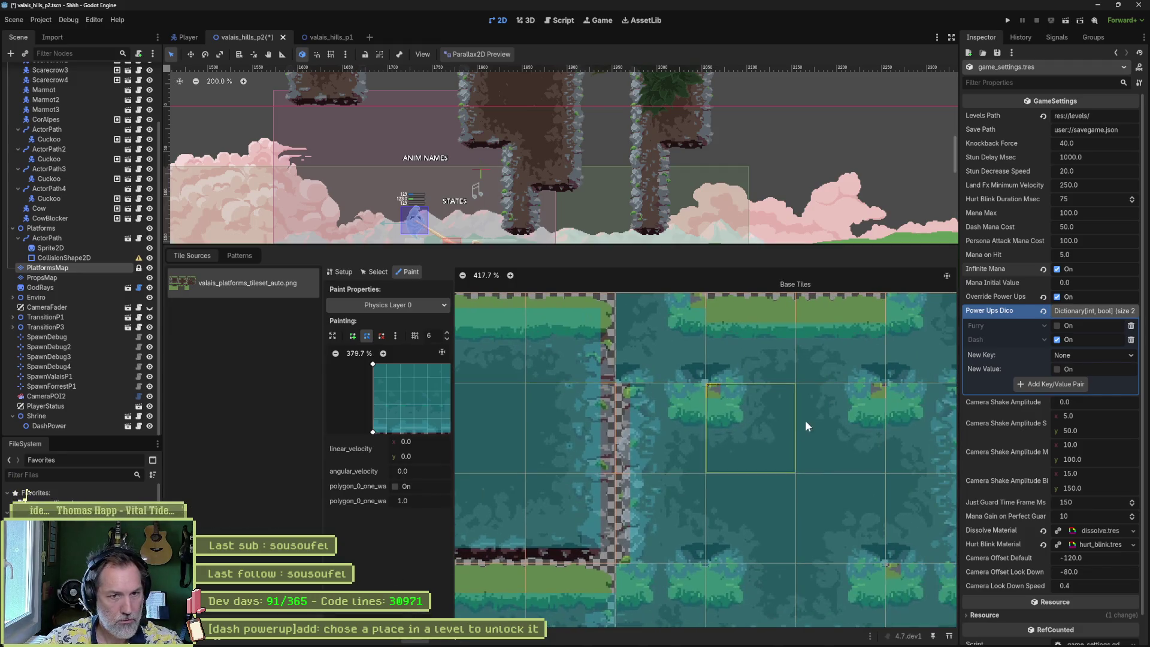
pyautogui.scroll(3, 718, 437)
pyautogui.click(623, 414)
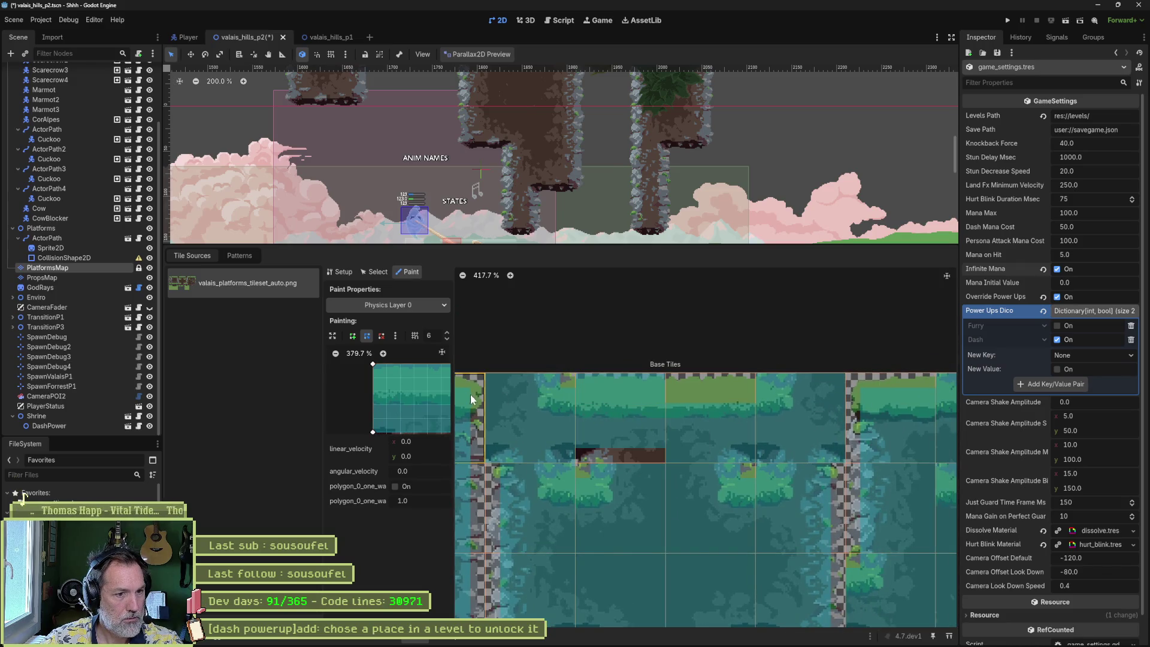
pyautogui.click(503, 396)
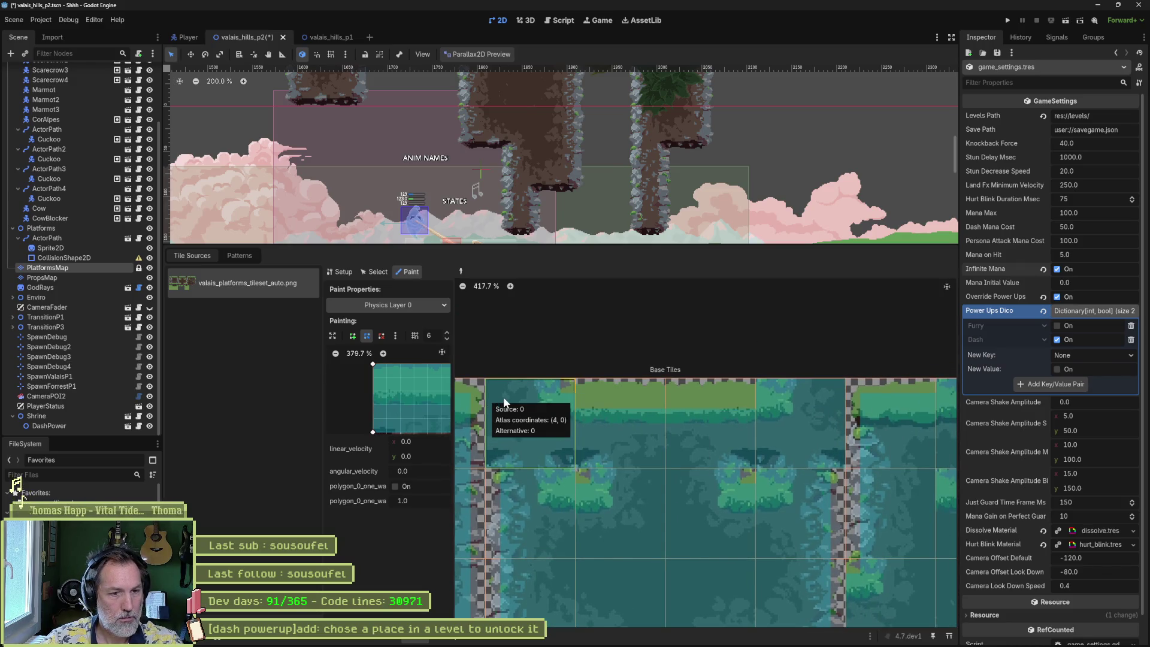
pyautogui.moveTo(340, 405); pyautogui.dragTo(340, 418)
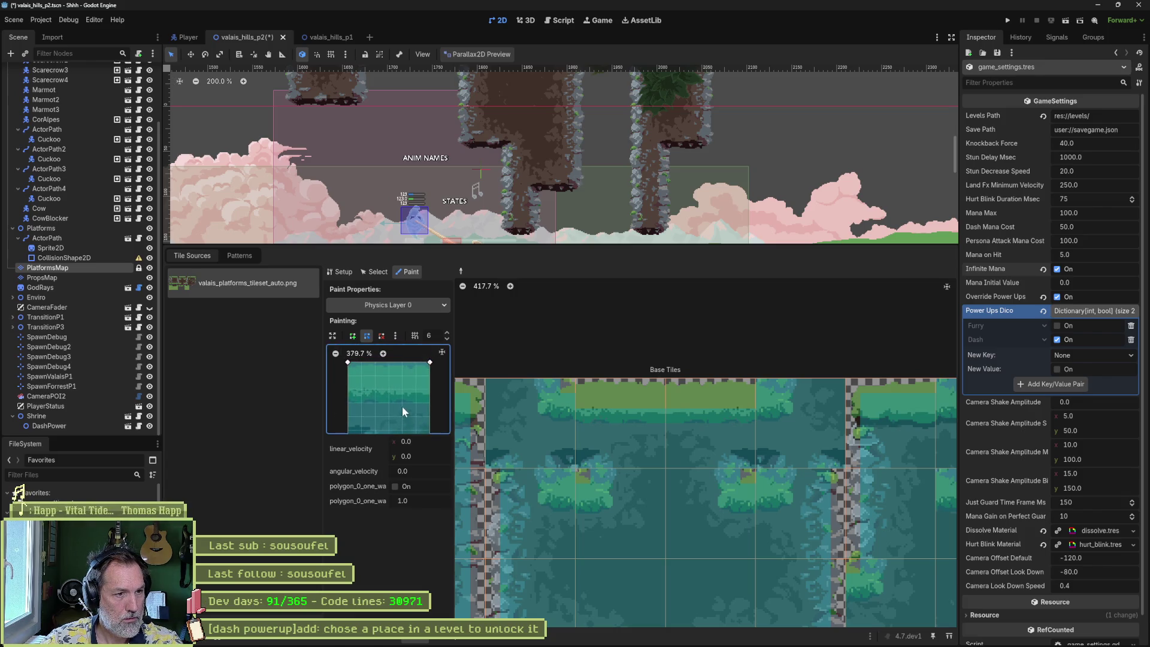
pyautogui.moveTo(428, 363); pyautogui.dragTo(430, 376)
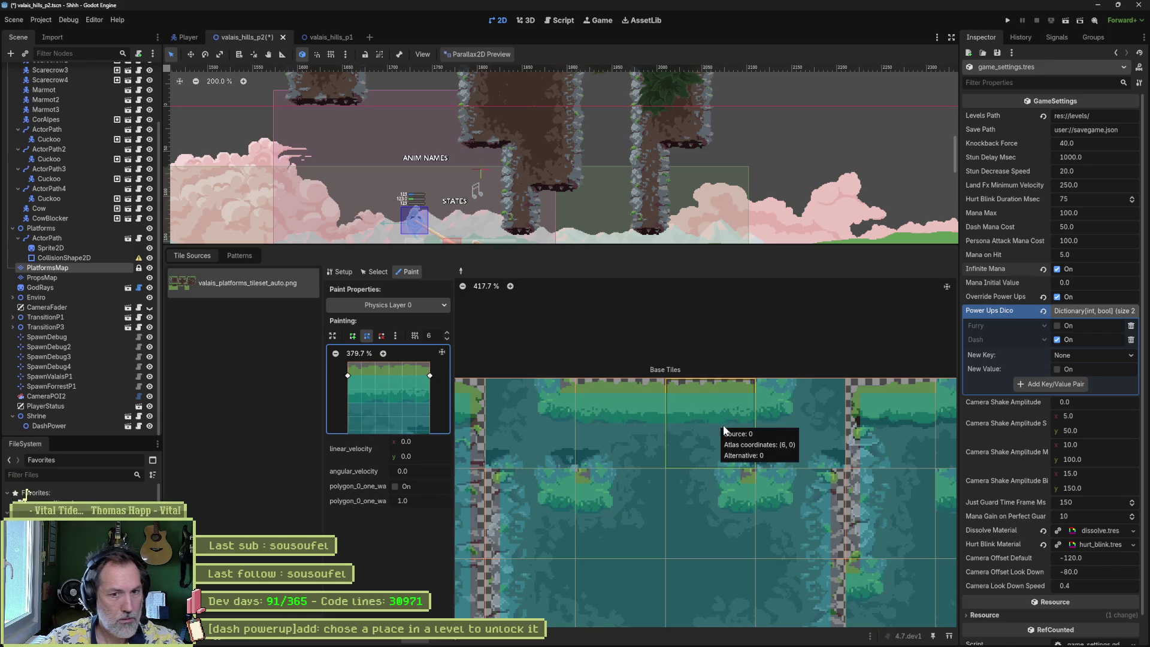
# - Pick a grass platform tile, widen its collision polygon to the right, and apply it to the tile
pyautogui.moveTo(724, 426)
pyautogui.mouseDown()
pyautogui.moveTo(683, 452)
pyautogui.moveTo(811, 443)
pyautogui.moveTo(635, 404)
pyautogui.moveTo(749, 362)
pyautogui.moveTo(822, 368)
pyautogui.moveTo(847, 348)
pyautogui.moveTo(671, 379)
pyautogui.moveTo(822, 363)
pyautogui.moveTo(815, 433)
pyautogui.mouseUp()
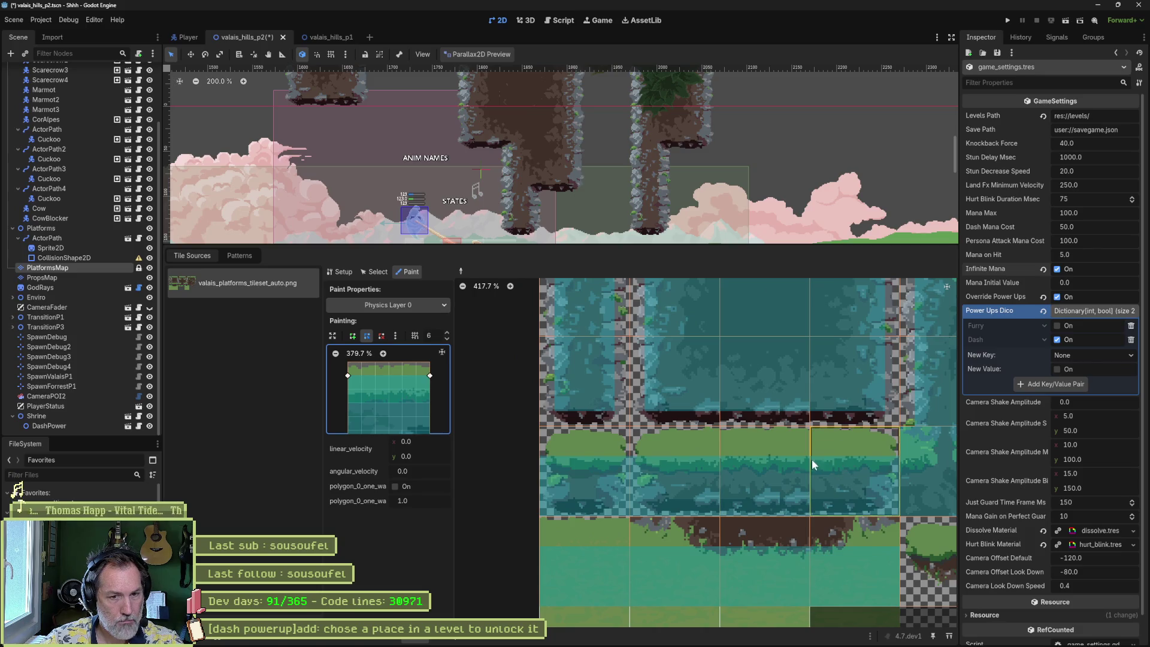
pyautogui.moveTo(857, 389)
pyautogui.mouseDown()
pyautogui.moveTo(743, 504)
pyautogui.moveTo(745, 487)
pyautogui.moveTo(768, 538)
pyautogui.moveTo(778, 425)
pyautogui.mouseUp()
pyautogui.scroll(1, 778, 424)
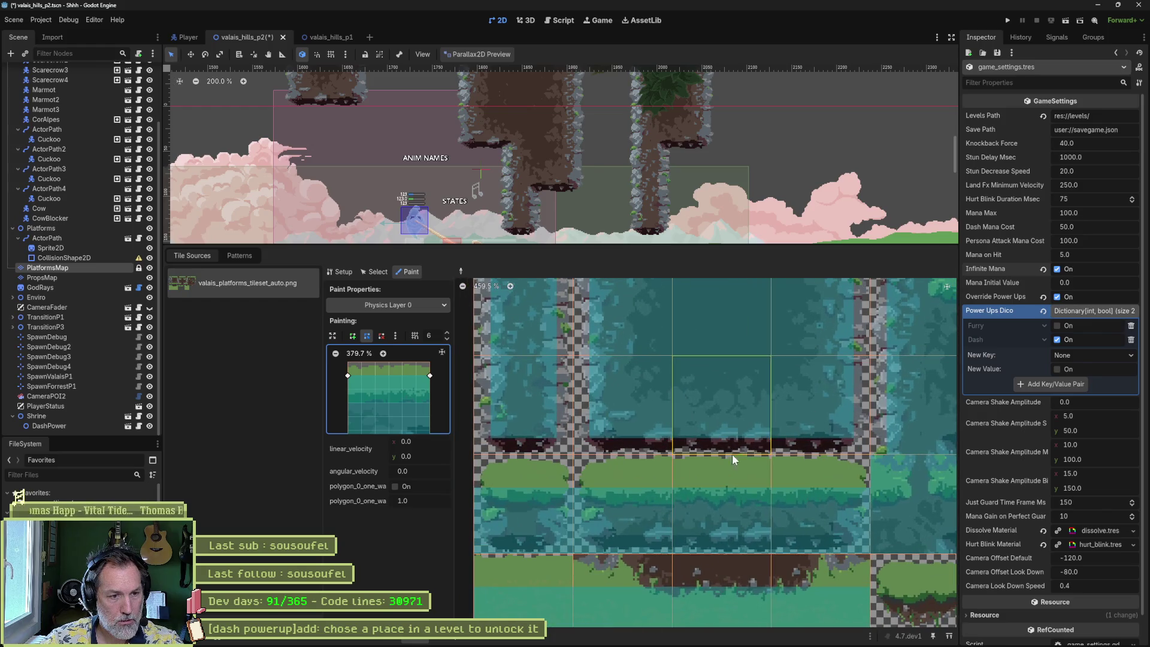
pyautogui.click(662, 477)
pyautogui.click(799, 485)
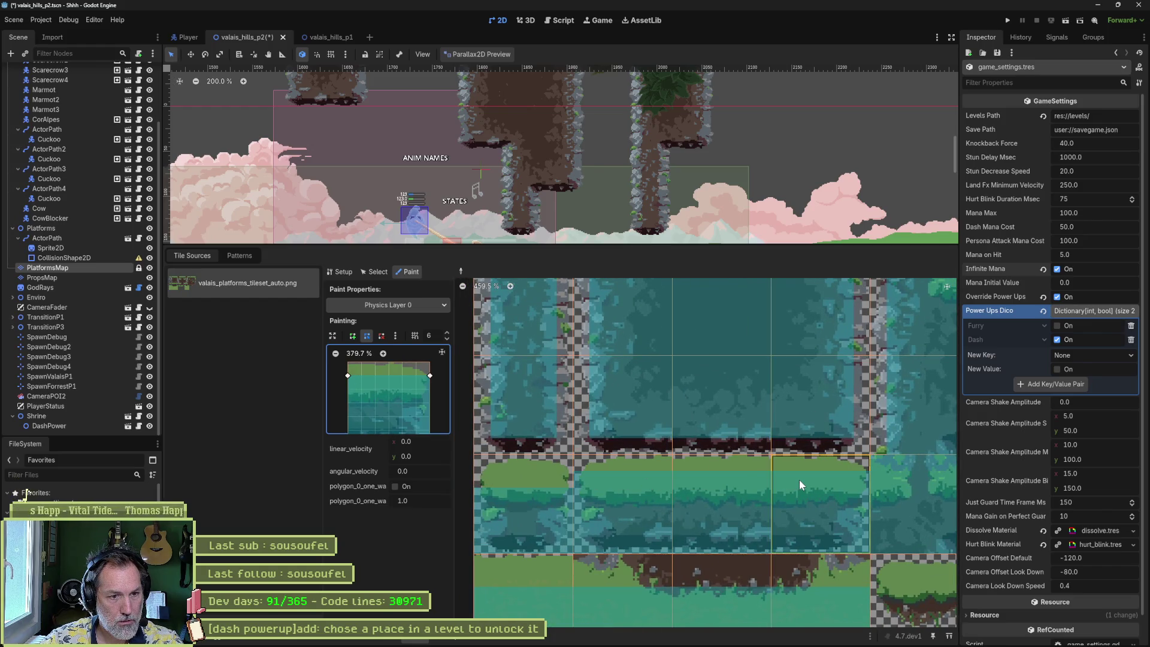
pyautogui.hscroll(-2, 650, 460)
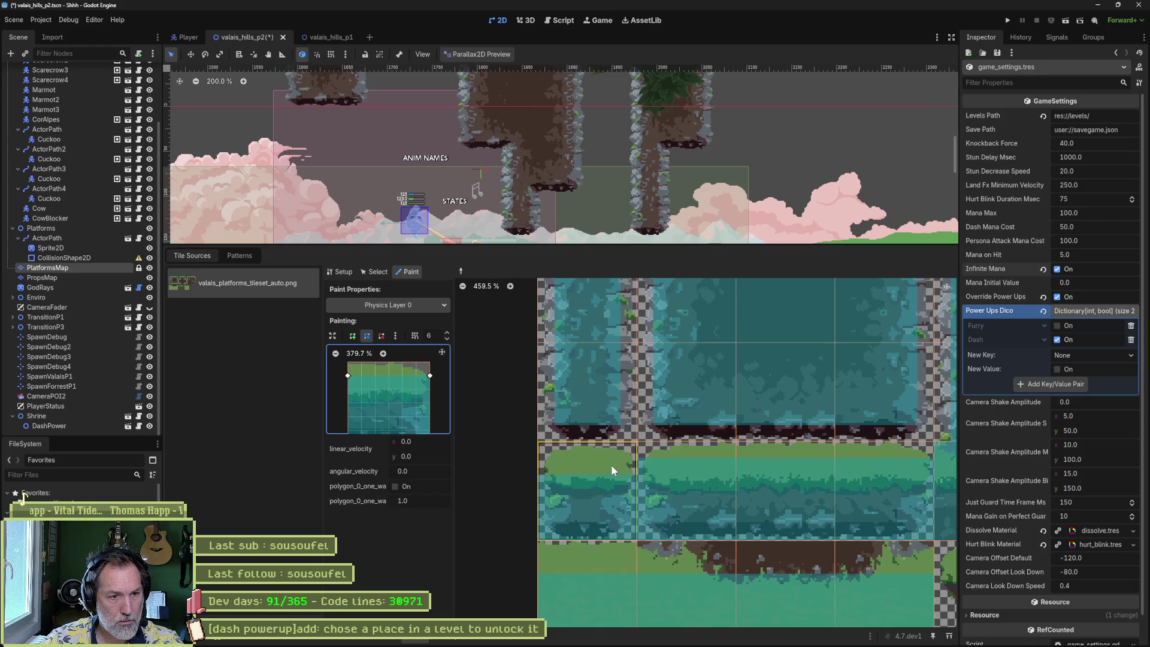
pyautogui.moveTo(356, 387); pyautogui.dragTo(374, 368)
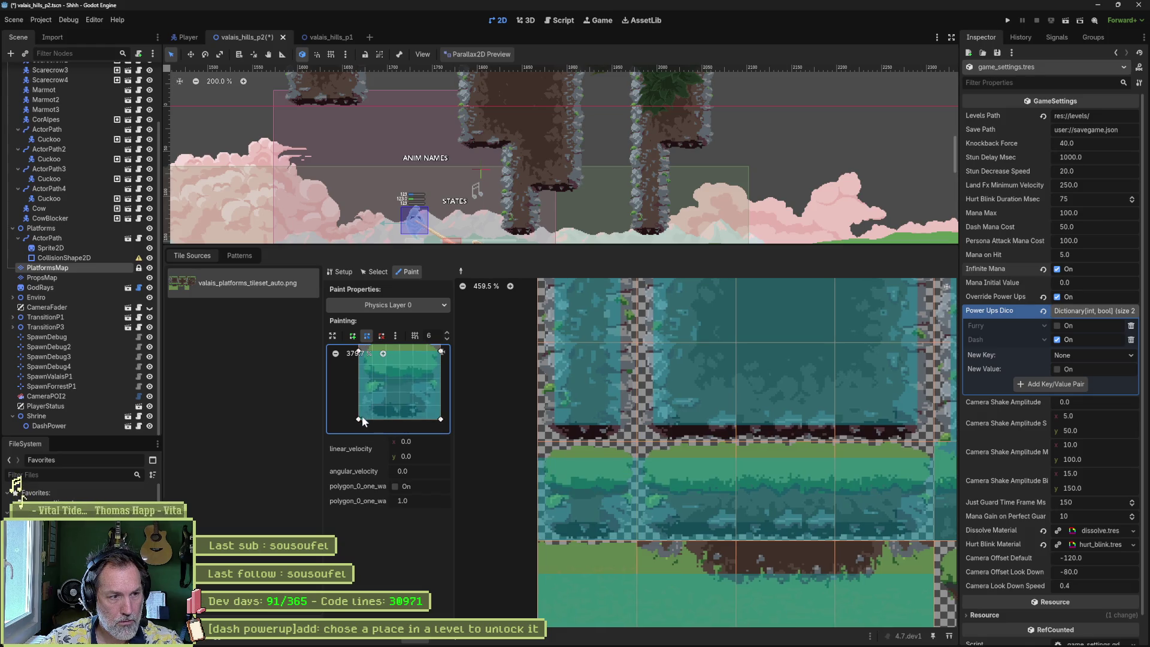
pyautogui.scroll(2, 438, 401)
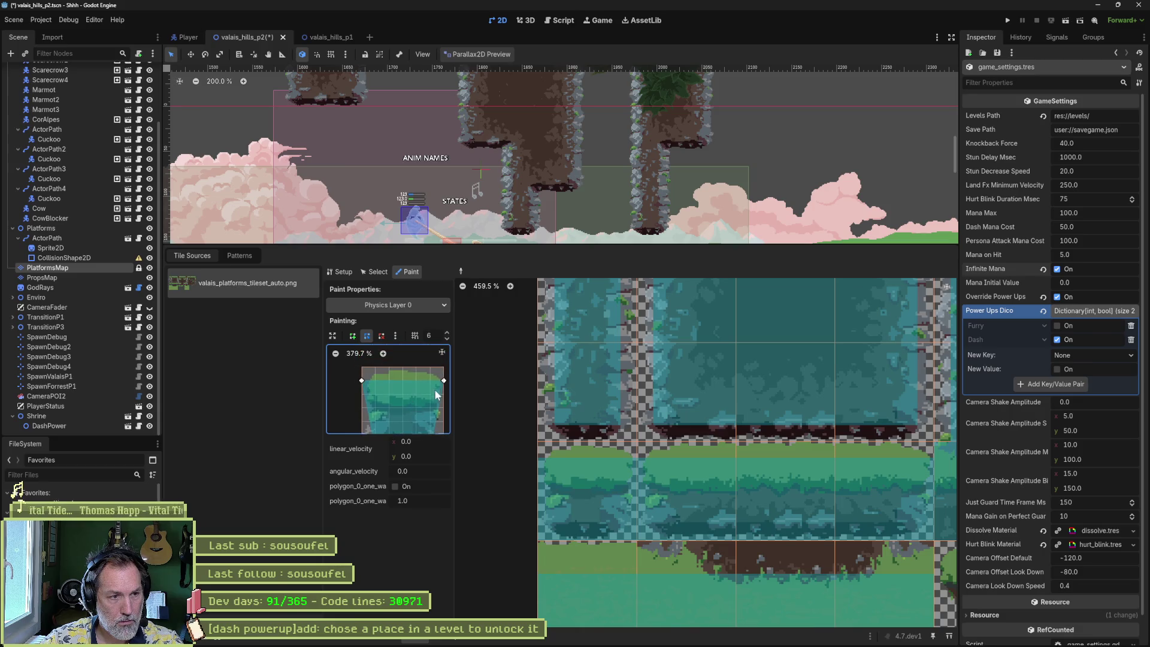
pyautogui.moveTo(367, 381); pyautogui.dragTo(375, 381)
pyautogui.click(602, 501)
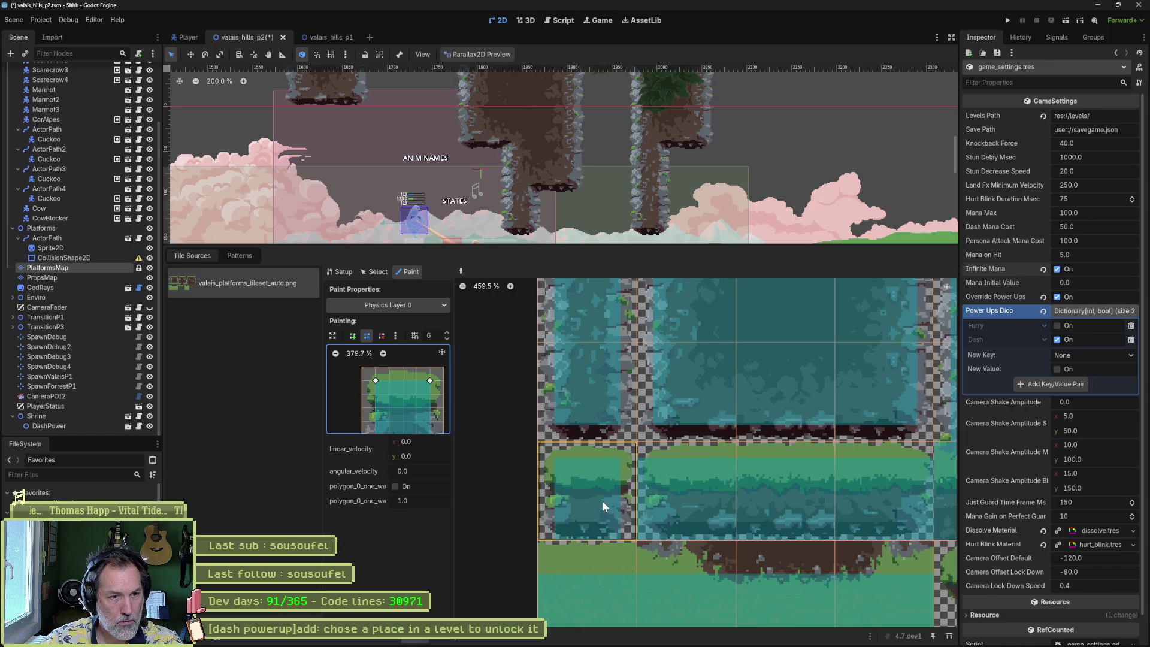
# - Load another tile's collision polygon and apply it to the chosen atlas tile
pyautogui.scroll(-2, 405, 400)
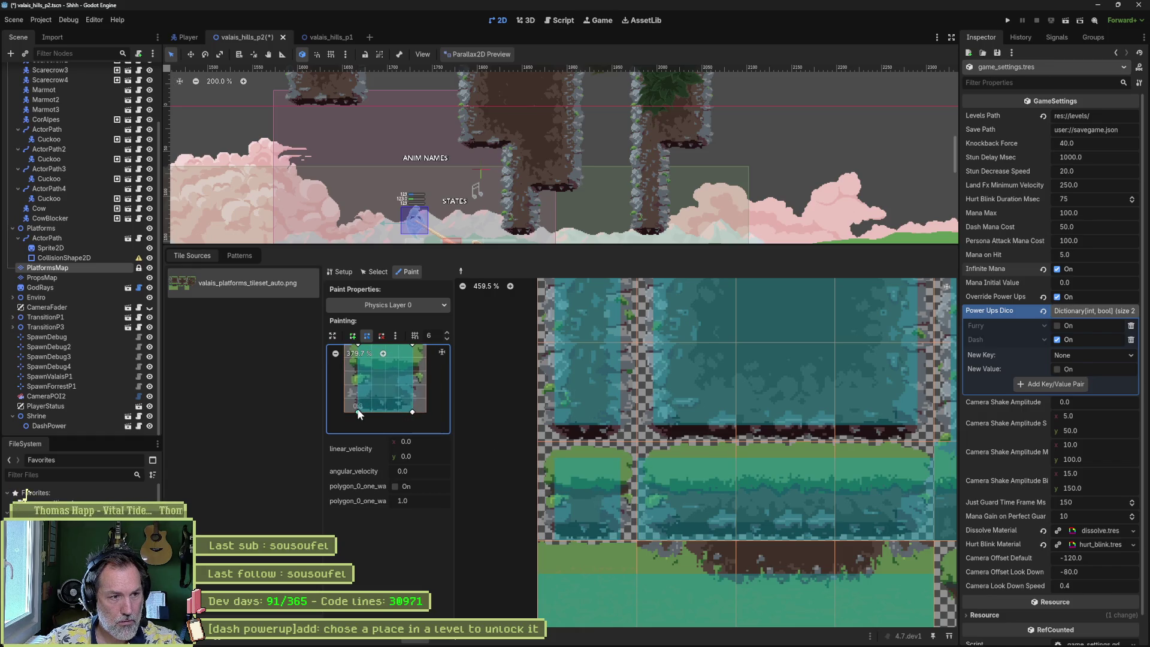
pyautogui.moveTo(358, 412)
pyautogui.mouseDown()
pyautogui.moveTo(358, 400)
pyautogui.moveTo(412, 399)
pyautogui.mouseUp()
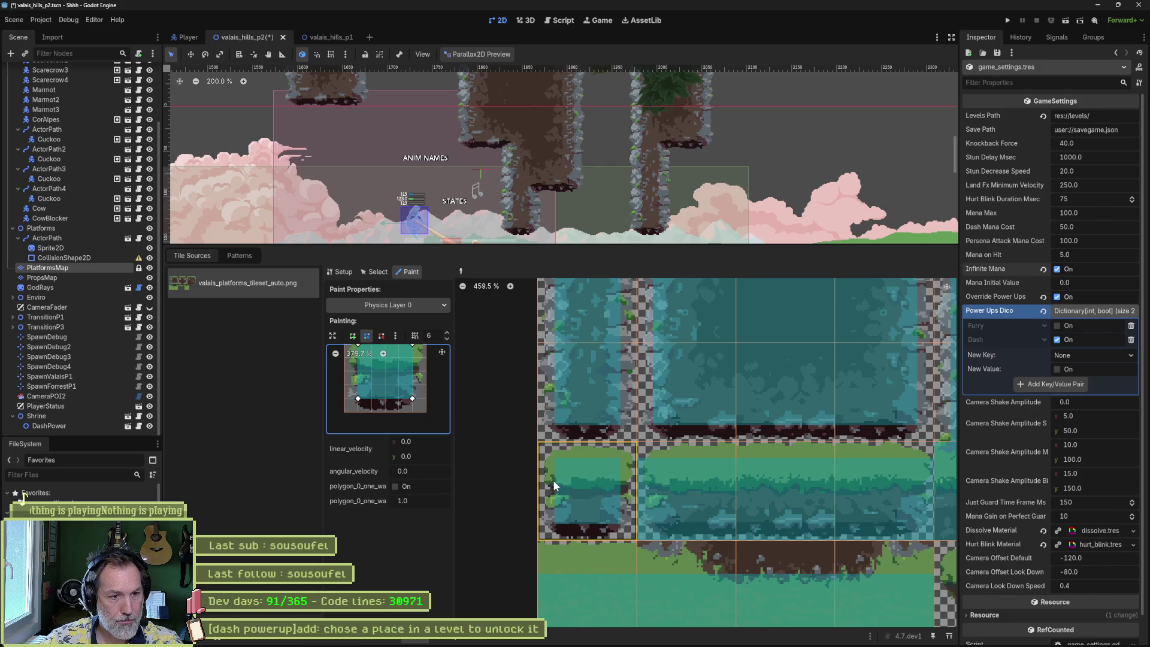
pyautogui.hscroll(3, 650, 491)
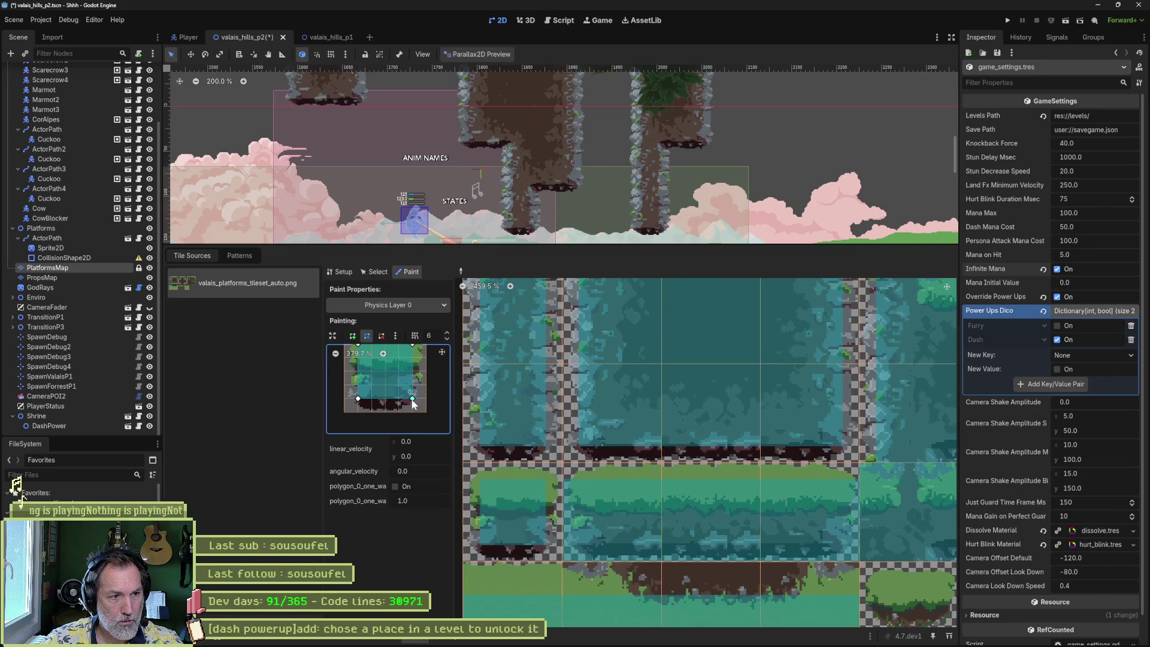
pyautogui.moveTo(414, 379); pyautogui.dragTo(419, 377)
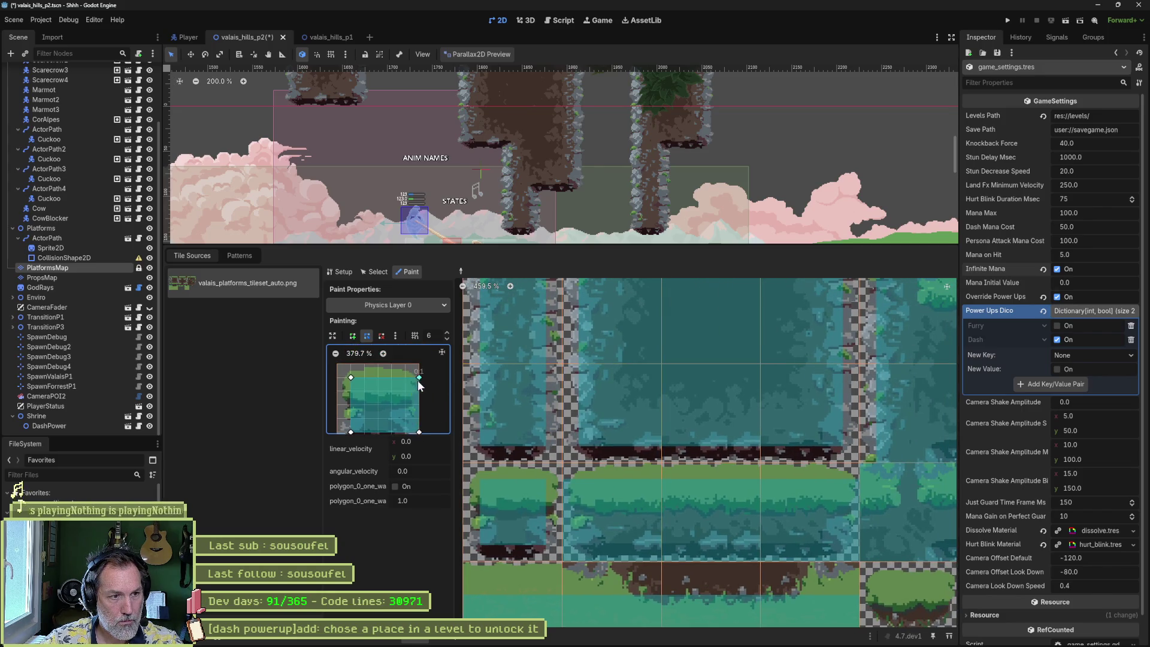
pyautogui.click(631, 506)
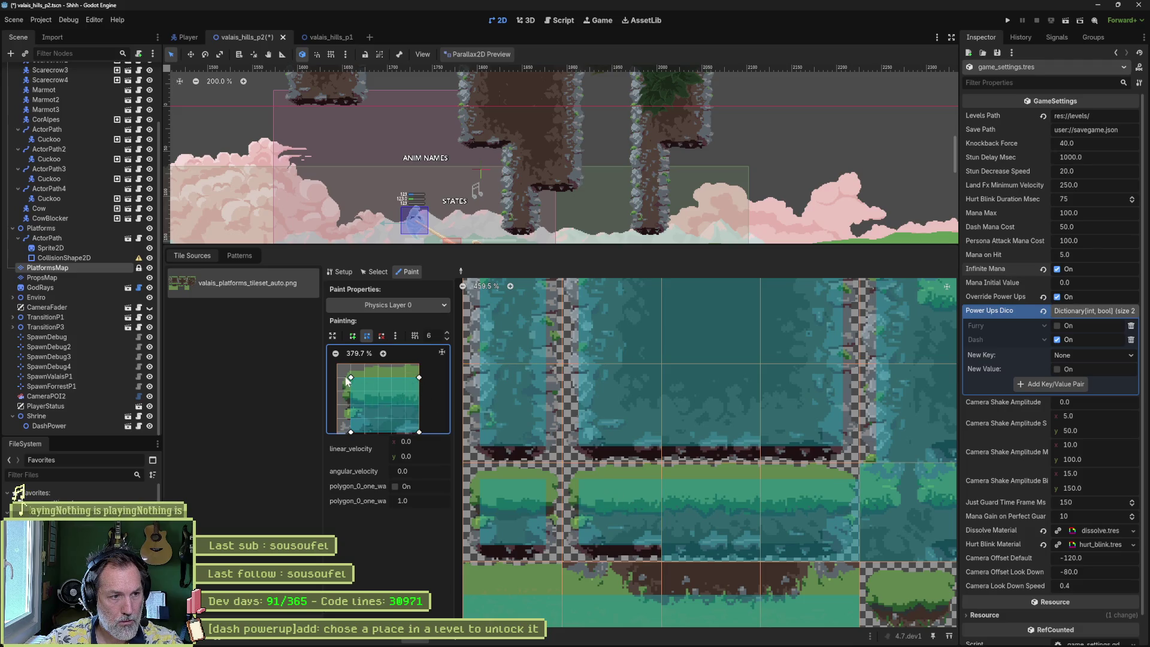
# - Pull the collision polygon's top-left corner outward
pyautogui.moveTo(347, 377)
pyautogui.mouseDown()
pyautogui.moveTo(337, 378)
pyautogui.moveTo(332, 416)
pyautogui.mouseUp()
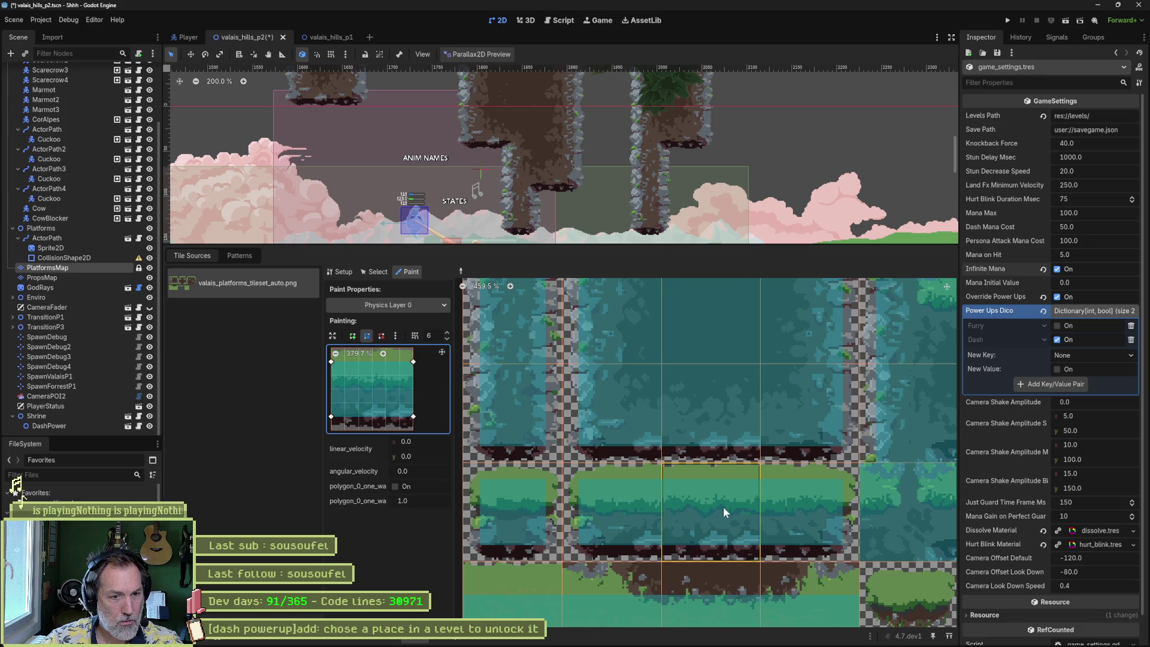
pyautogui.scroll(-2, 674, 411)
pyautogui.hscroll(4, 559, 430)
pyautogui.hscroll(3, 697, 437)
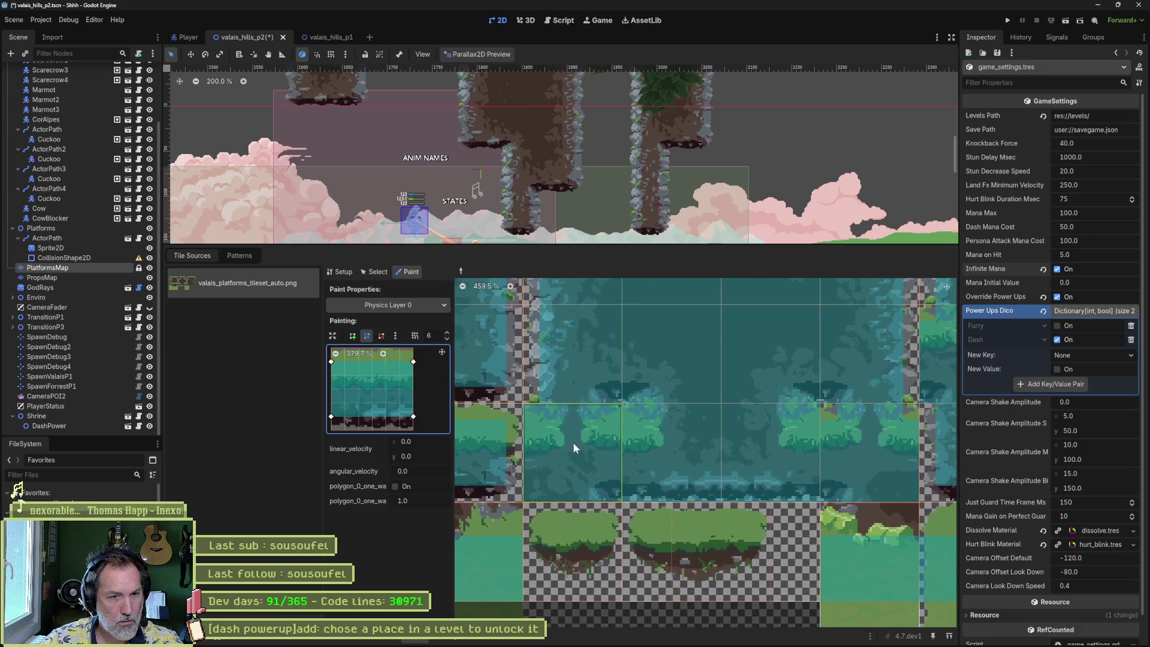
pyautogui.scroll(2, 628, 444)
pyautogui.hscroll(-2, 629, 465)
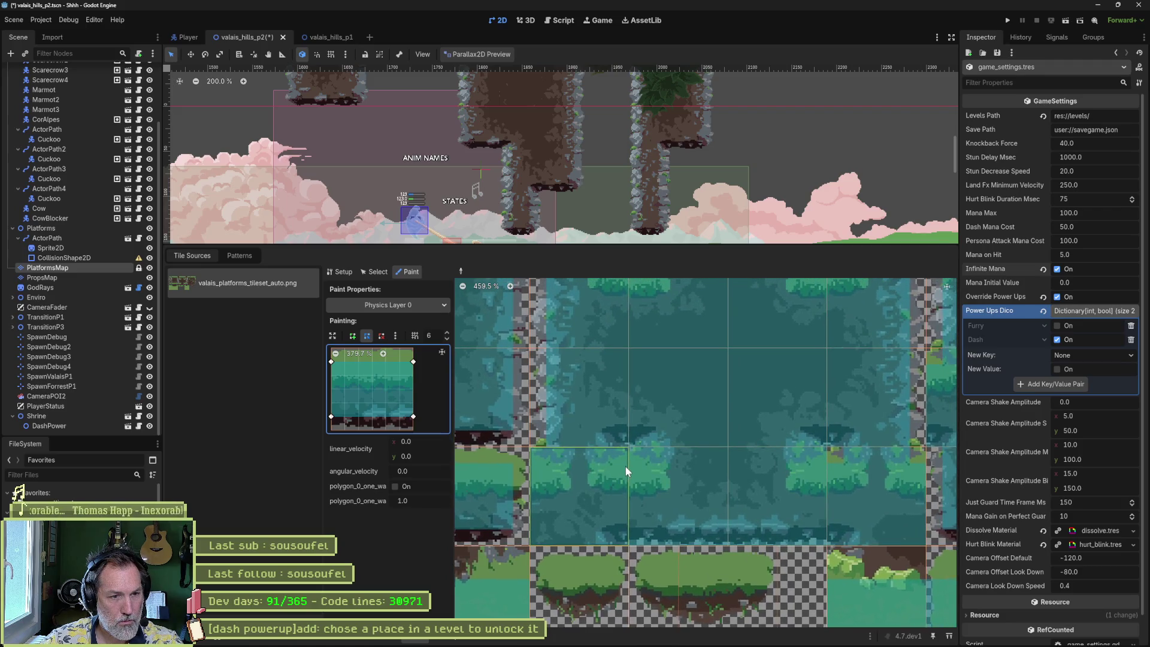
pyautogui.scroll(1, 663, 469)
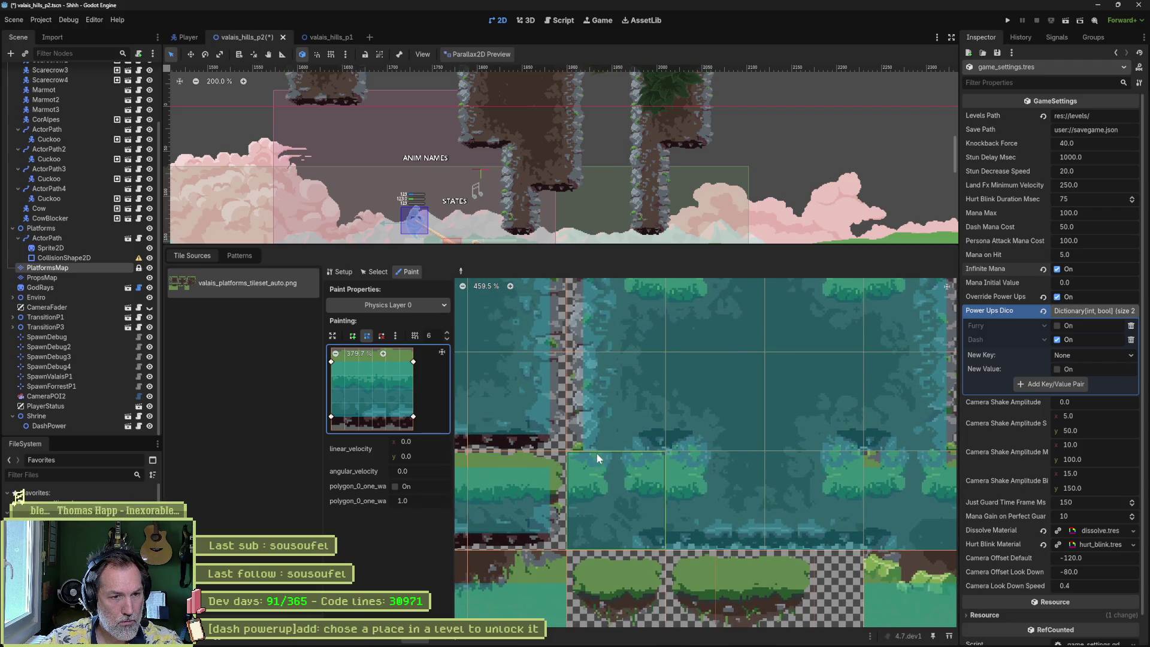
pyautogui.scroll(1, 375, 374)
pyautogui.hscroll(-1, 375, 381)
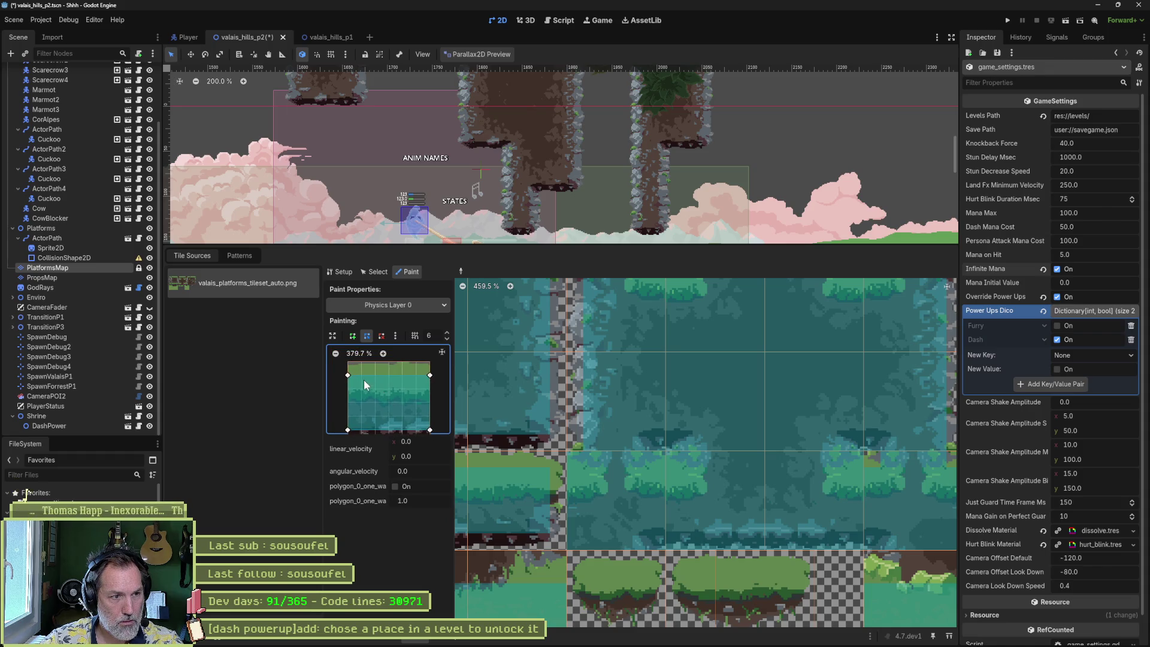
# - Add a vertex raising the polygon's top edge, apply it to another tile, then save and run
pyautogui.moveTo(363, 375); pyautogui.dragTo(362, 362)
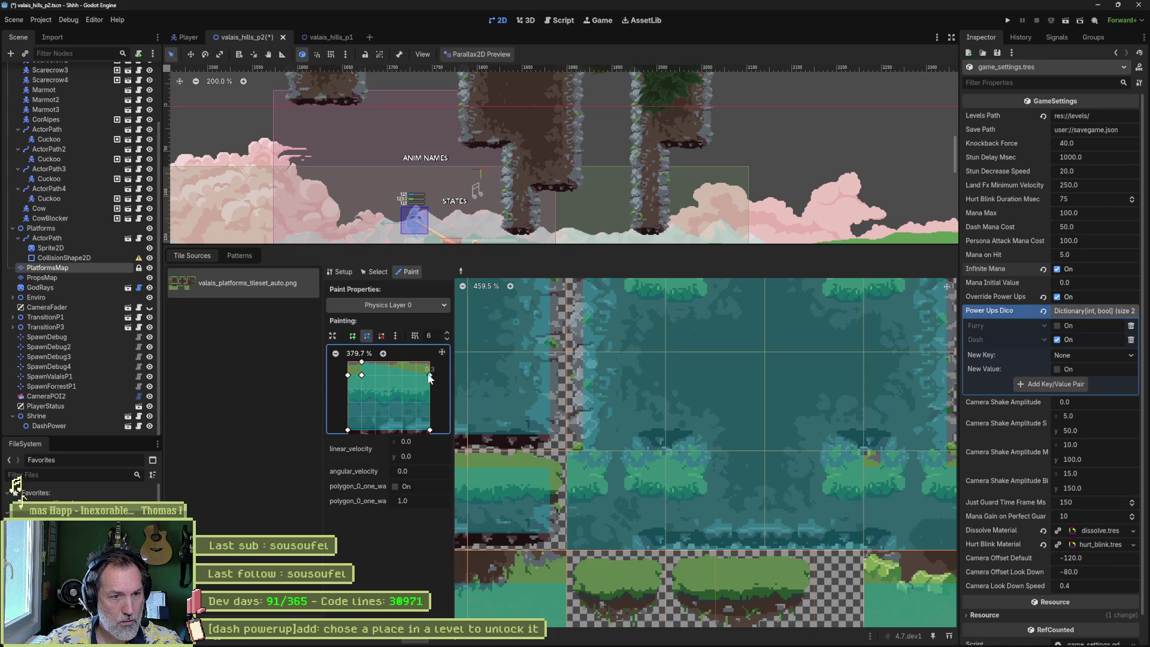
pyautogui.hscroll(1, 417, 387)
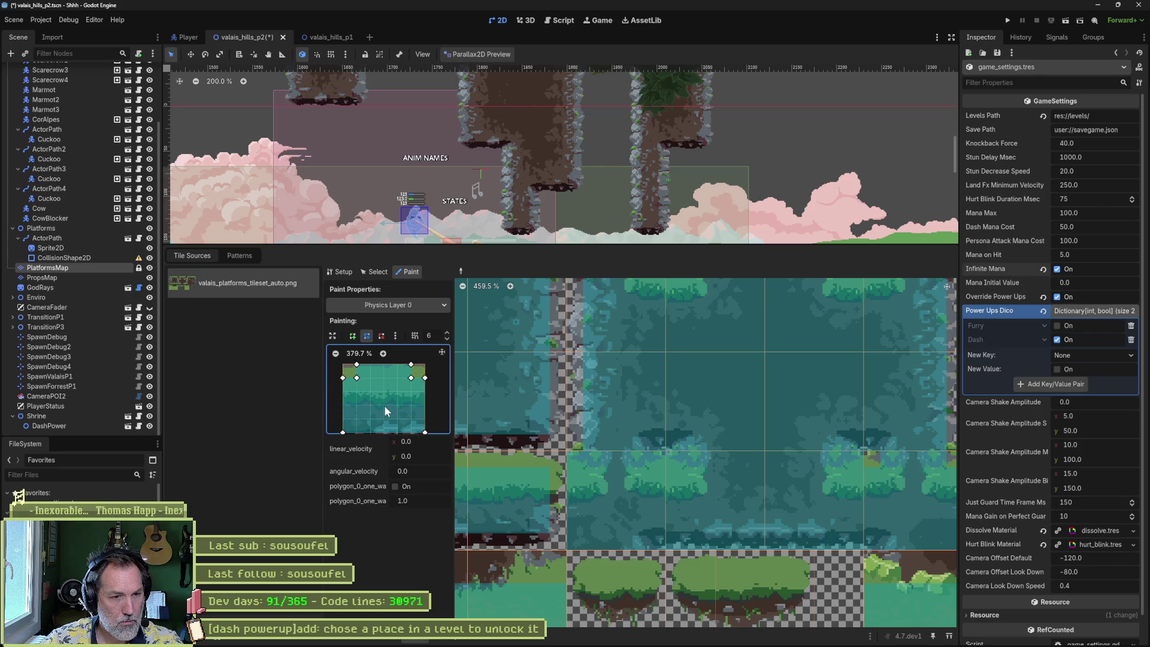
pyautogui.scroll(-2, 383, 409)
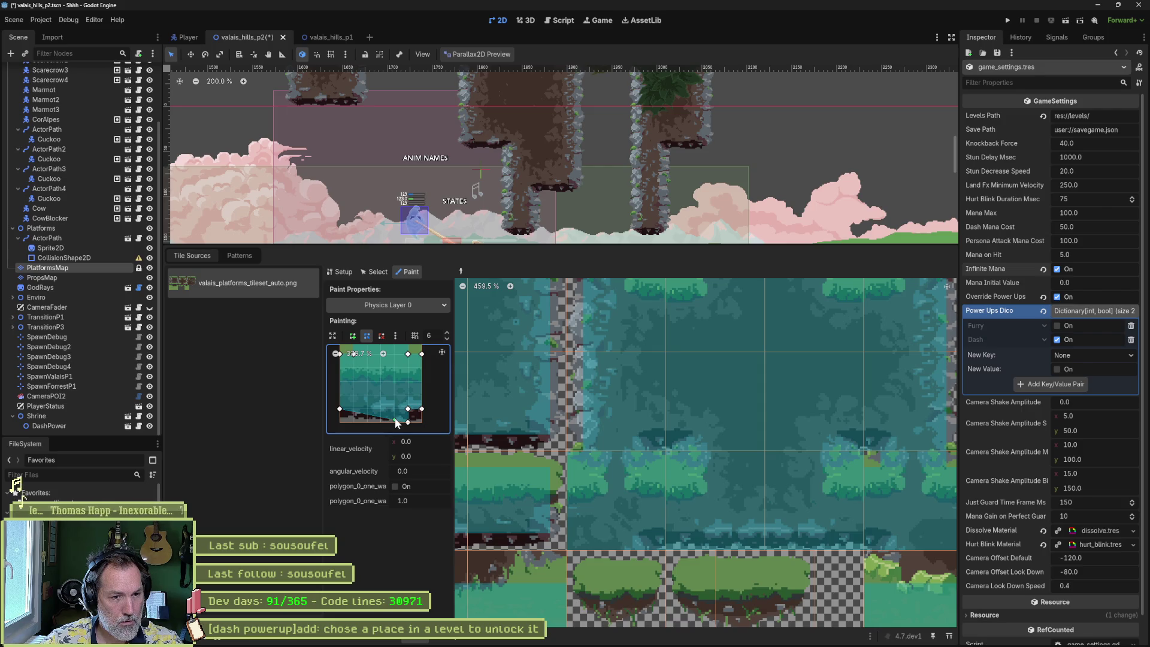
pyautogui.click(624, 489)
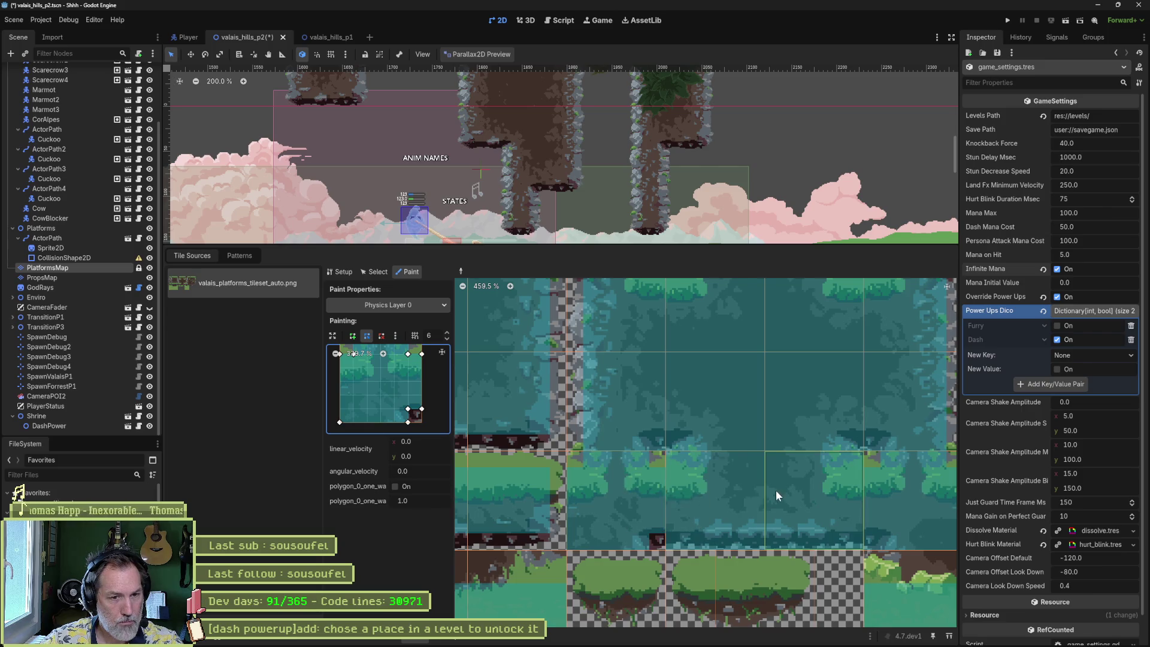
pyautogui.hscroll(3, 710, 495)
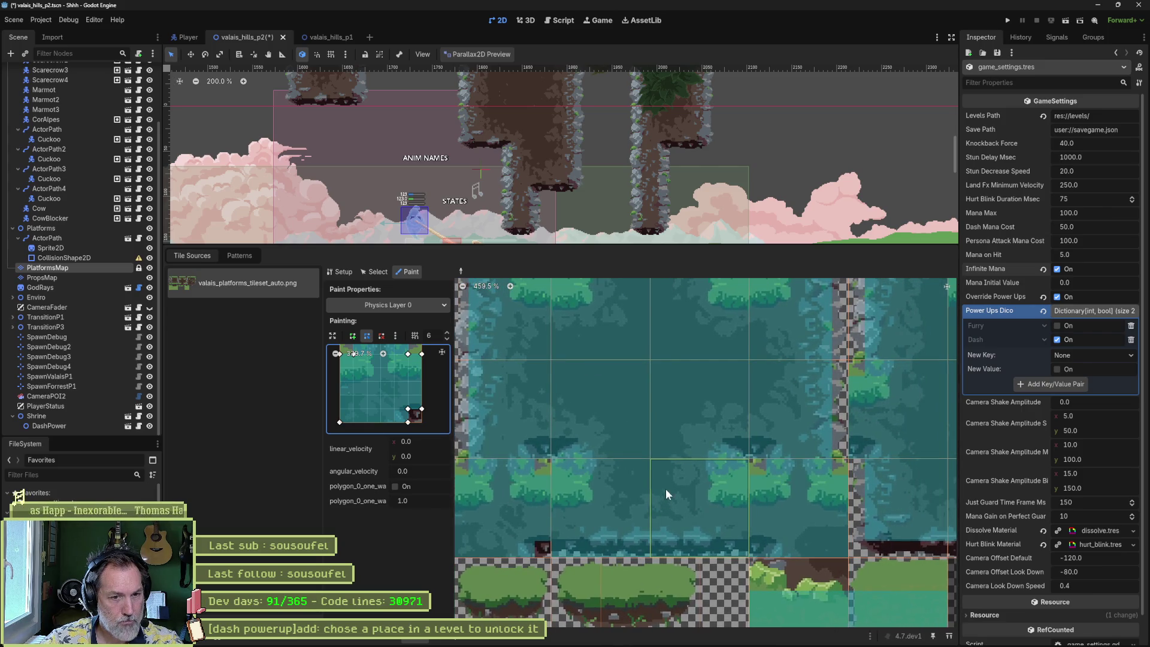
pyautogui.press('F6')
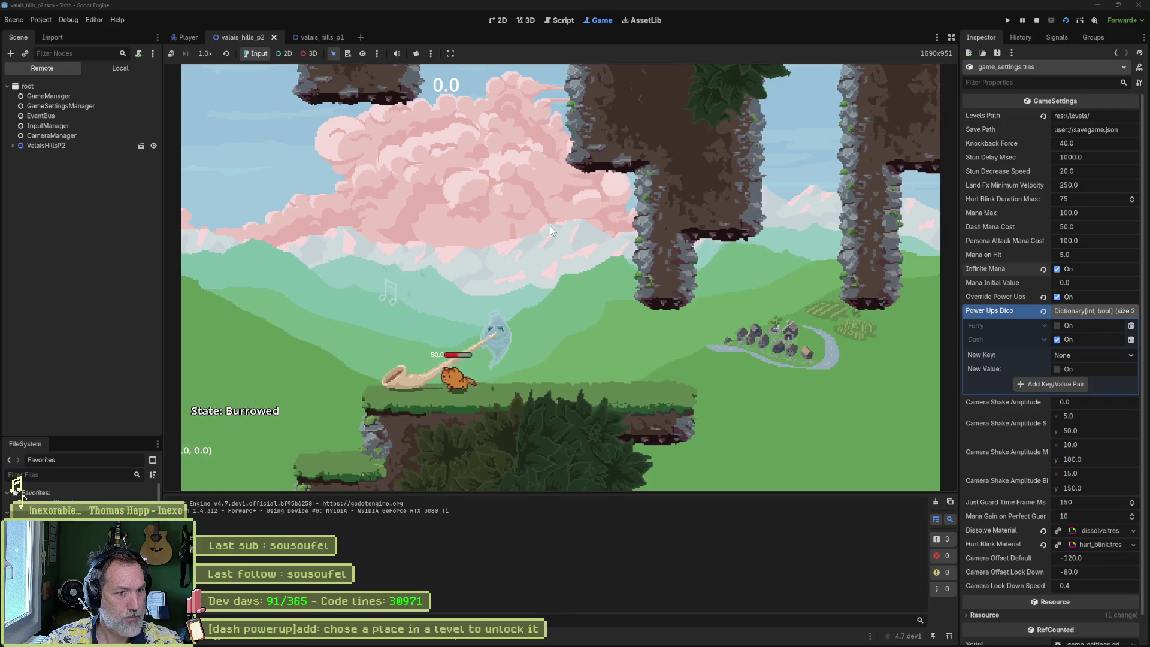
# - Walk the cat past the ghost, dash up the pillar wall, and jump onto the pink tree
pyautogui.press('Right')
pyautogui.press('Left')
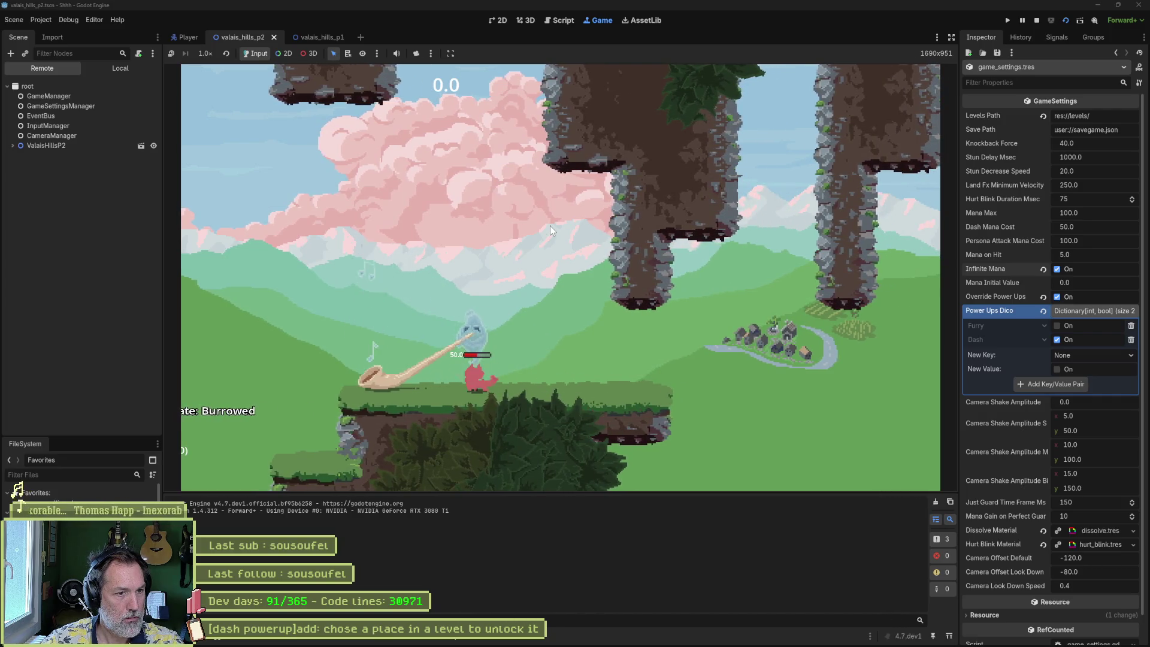
pyautogui.press('Right')
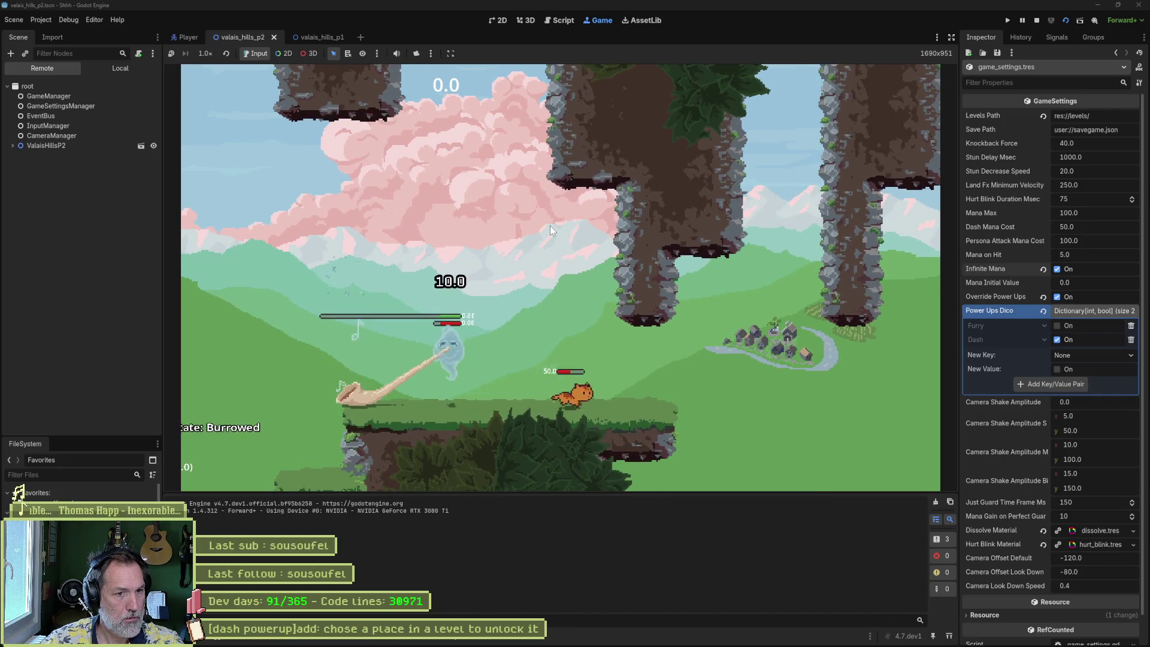
pyautogui.press('Right')
pyautogui.press('space')
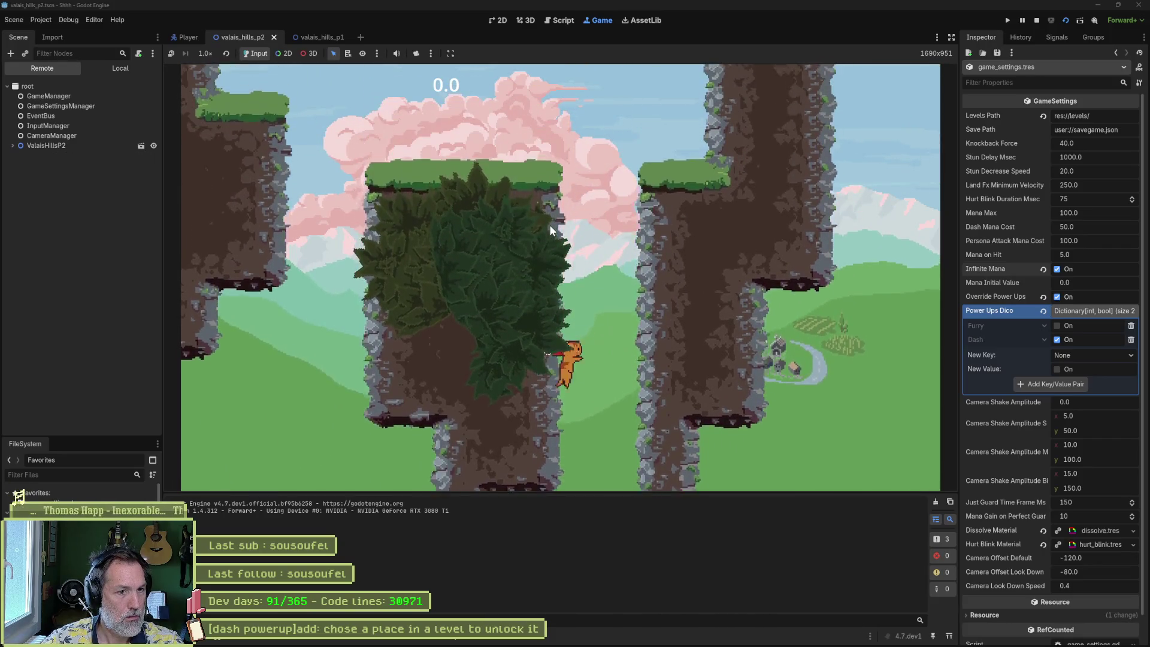
pyautogui.press('space')
pyautogui.press('Left')
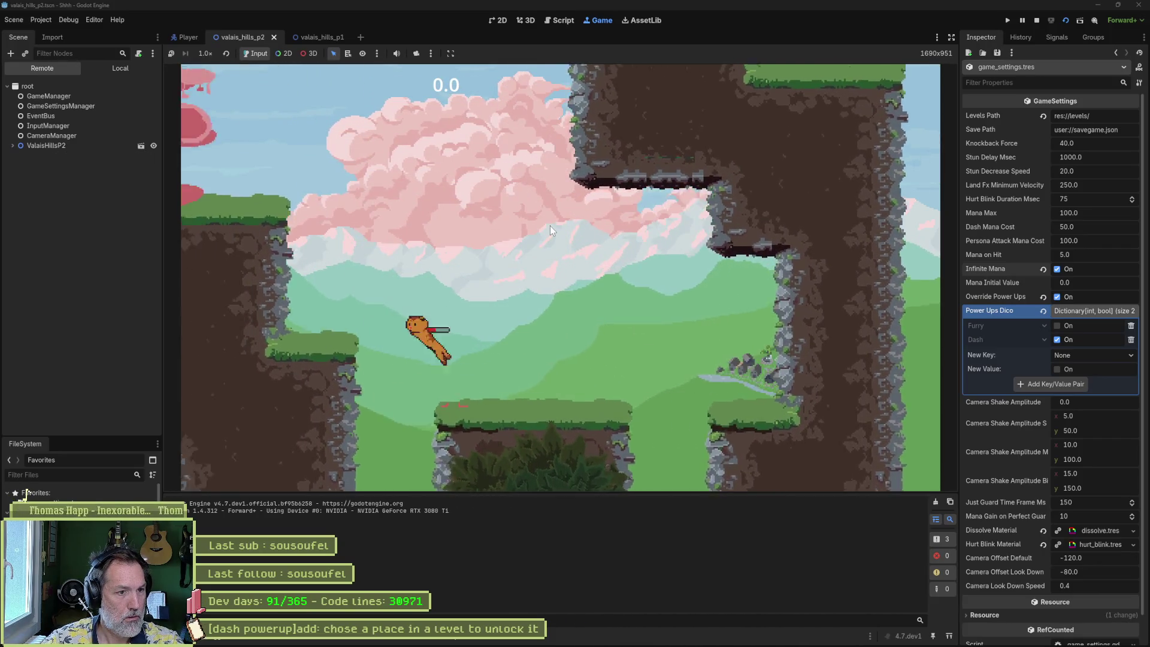
pyautogui.press('Right')
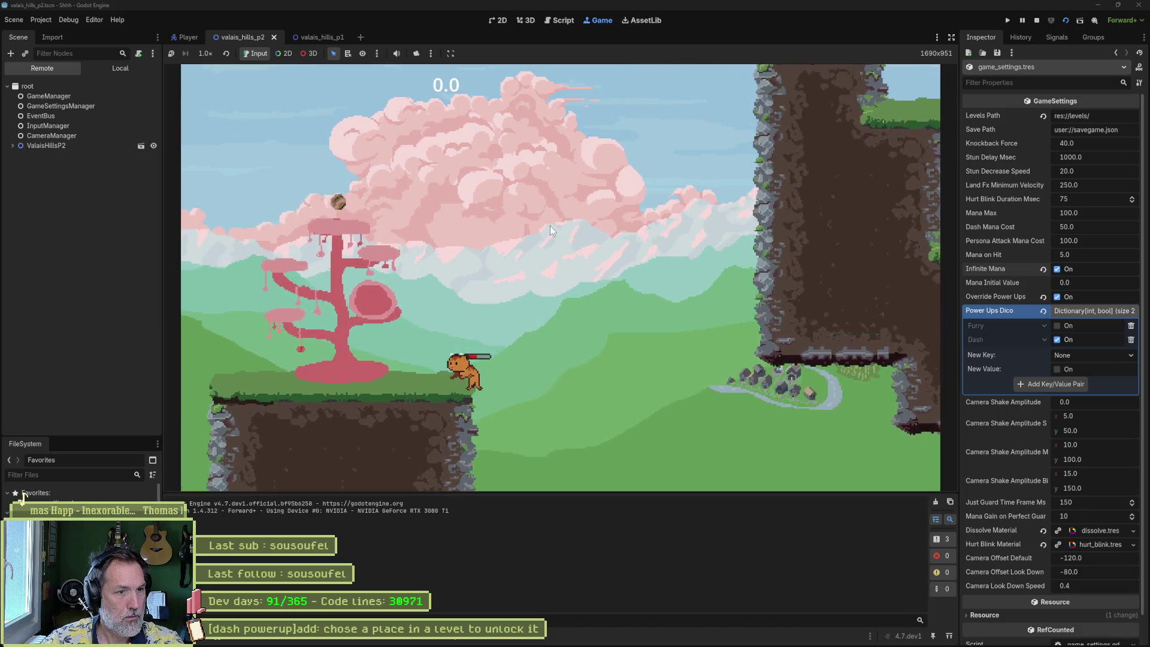
pyautogui.press('space')
pyautogui.press('Left')
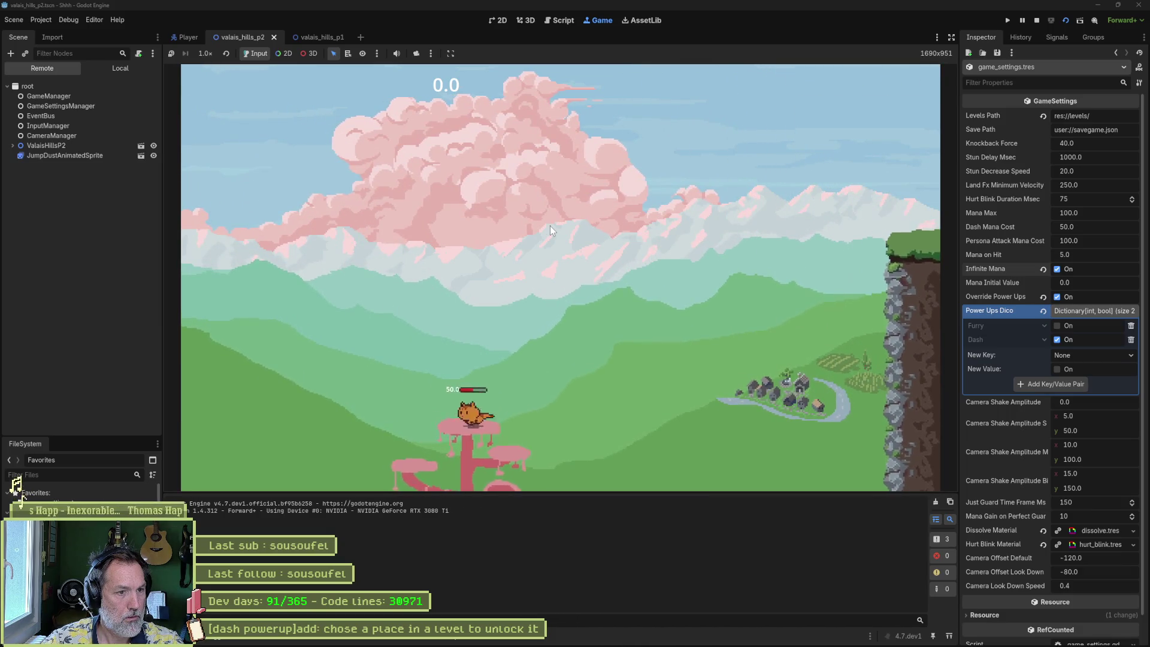
# - Run the cat right past the pillars, dash-attack the enemy twice with Shift, then stop the game
pyautogui.press('Right')
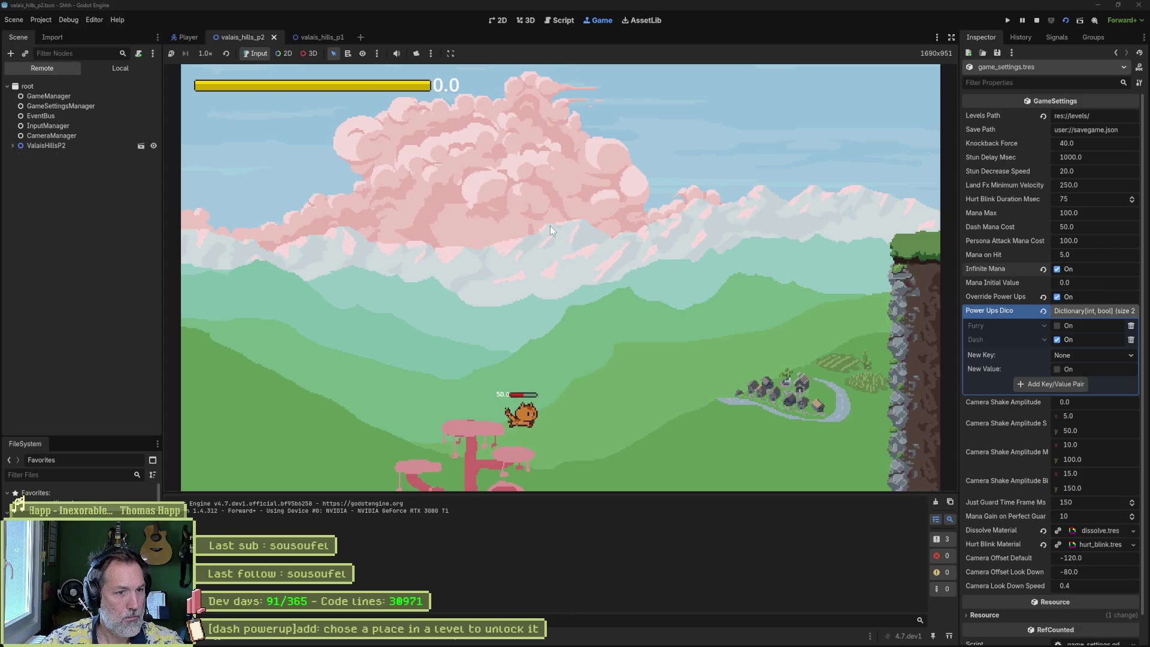
pyautogui.press('Right')
pyautogui.press('space')
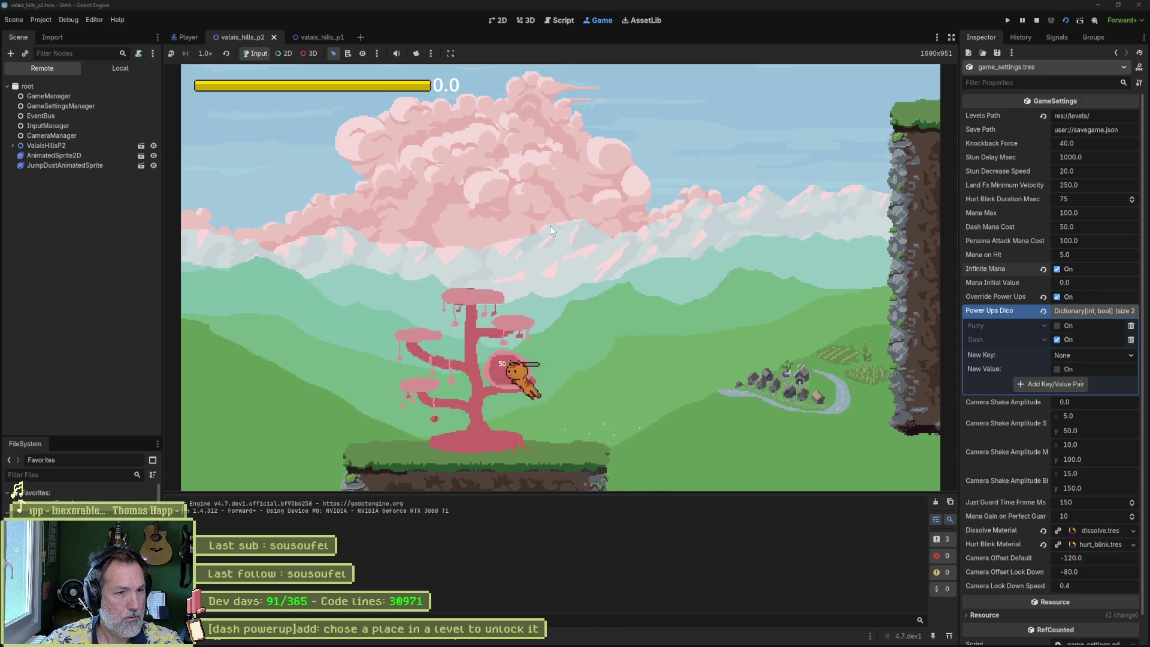
pyautogui.press('Right')
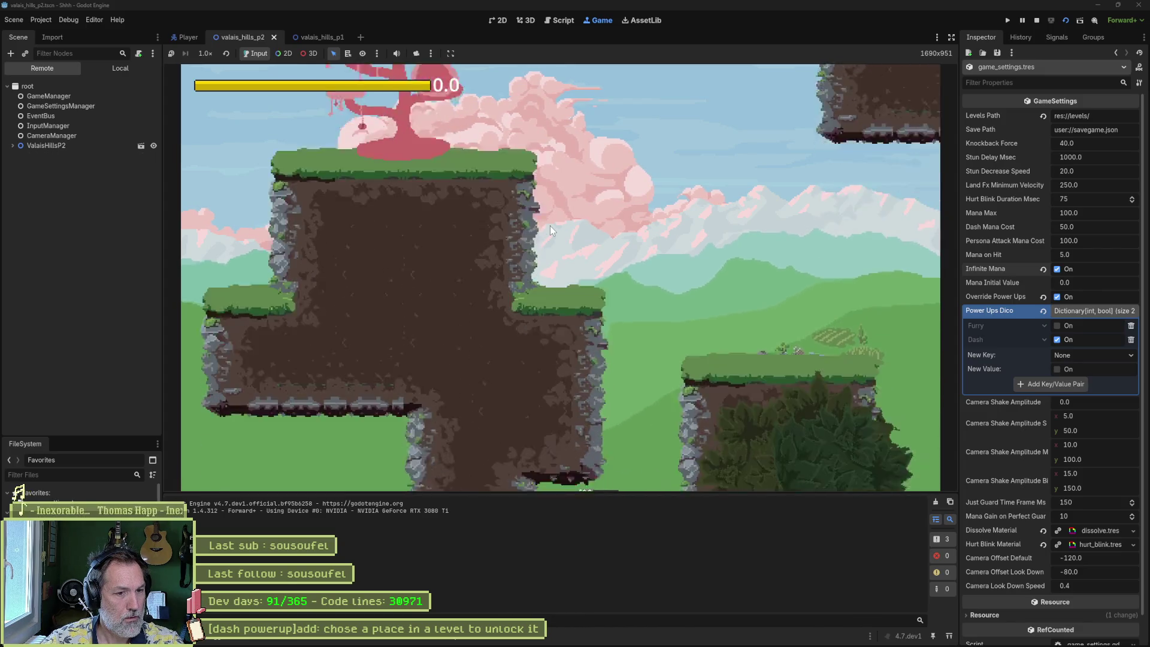
pyautogui.press('Right')
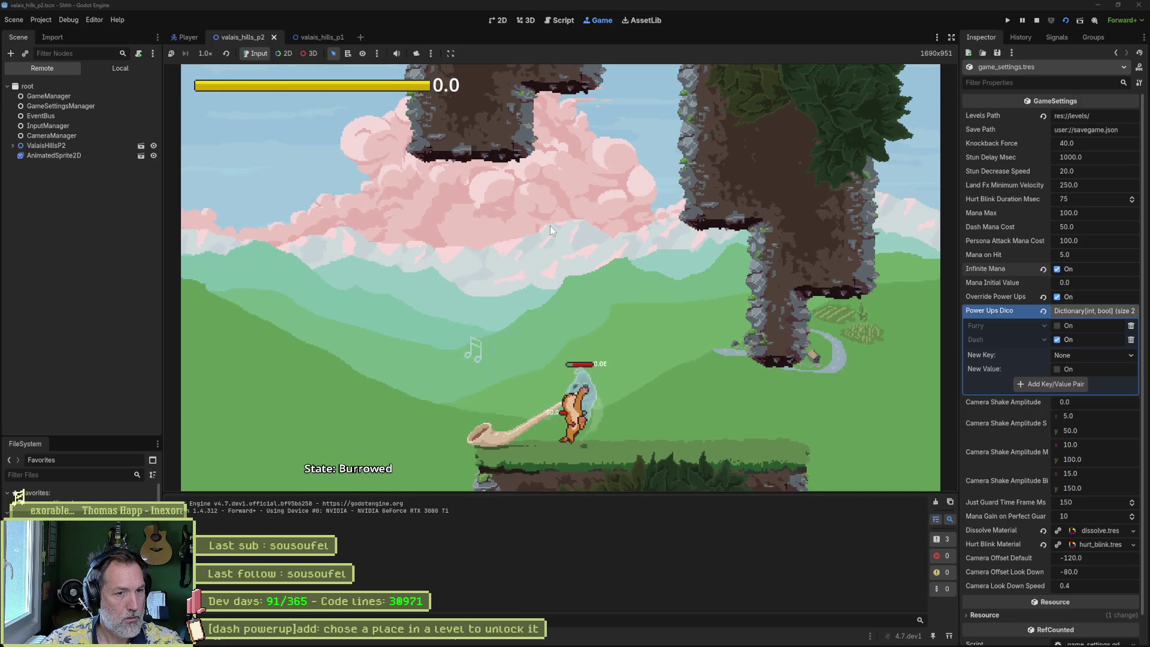
pyautogui.press('Right')
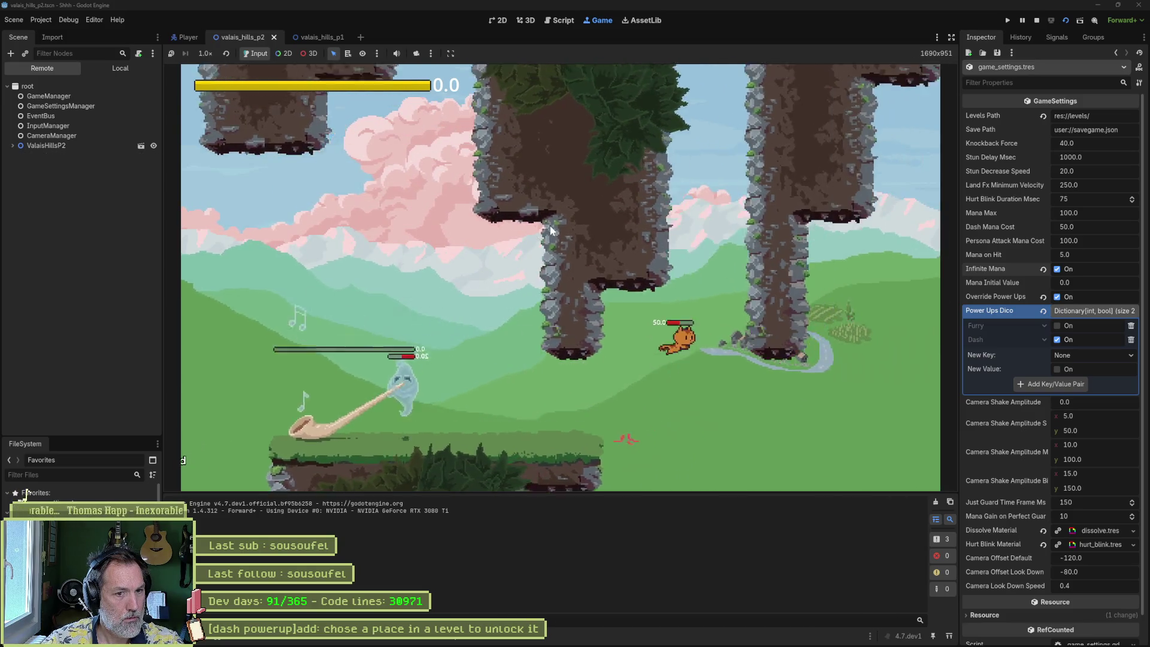
pyautogui.press('Right')
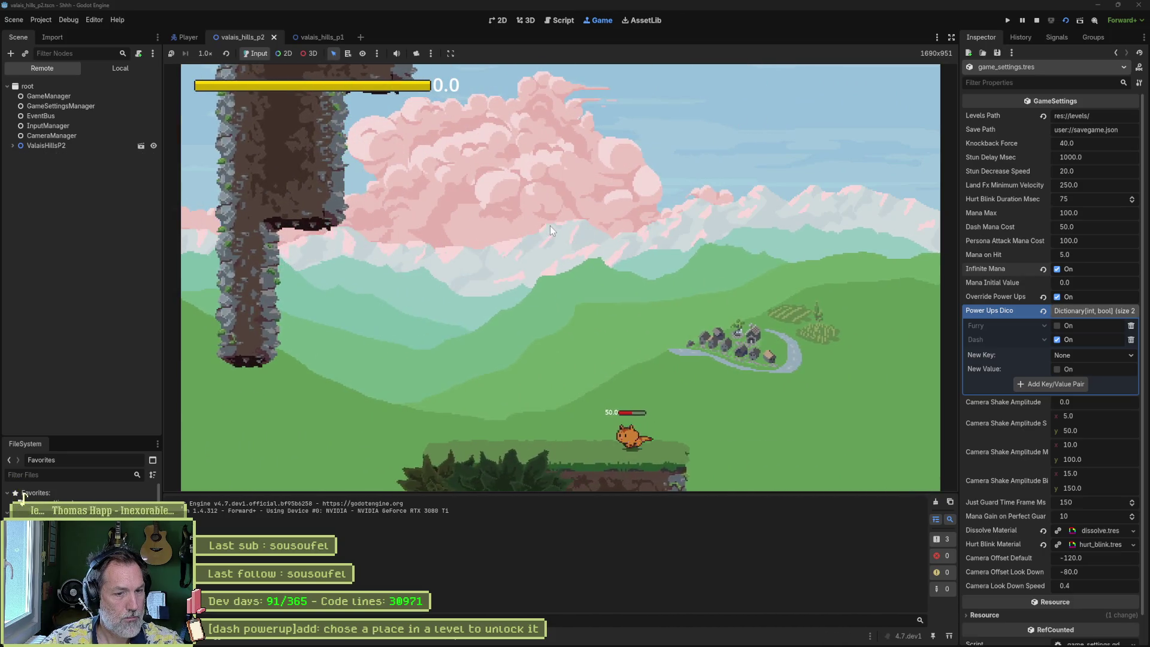
pyautogui.press('Right')
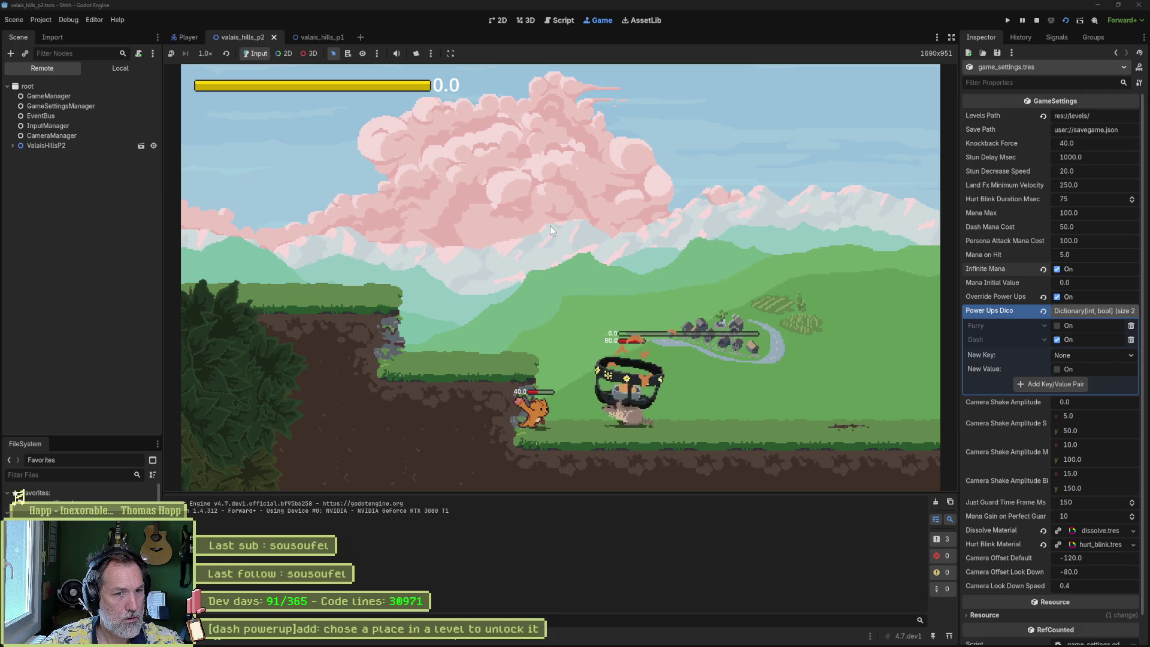
pyautogui.press('shift')
pyautogui.press('shift')
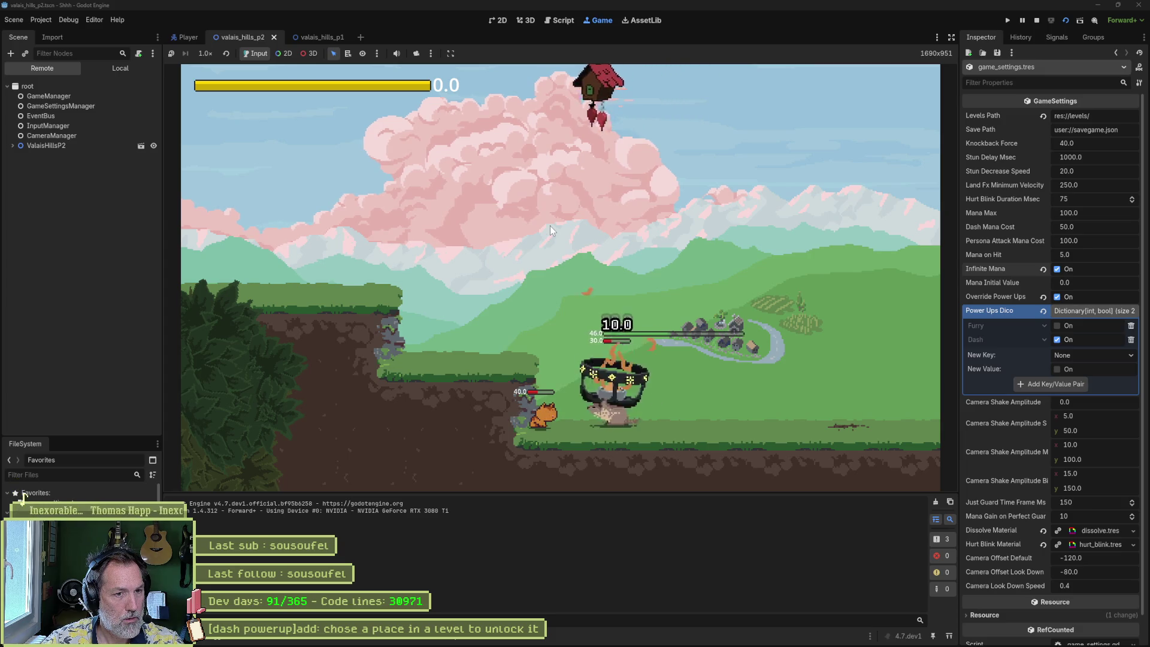
pyautogui.press('shift')
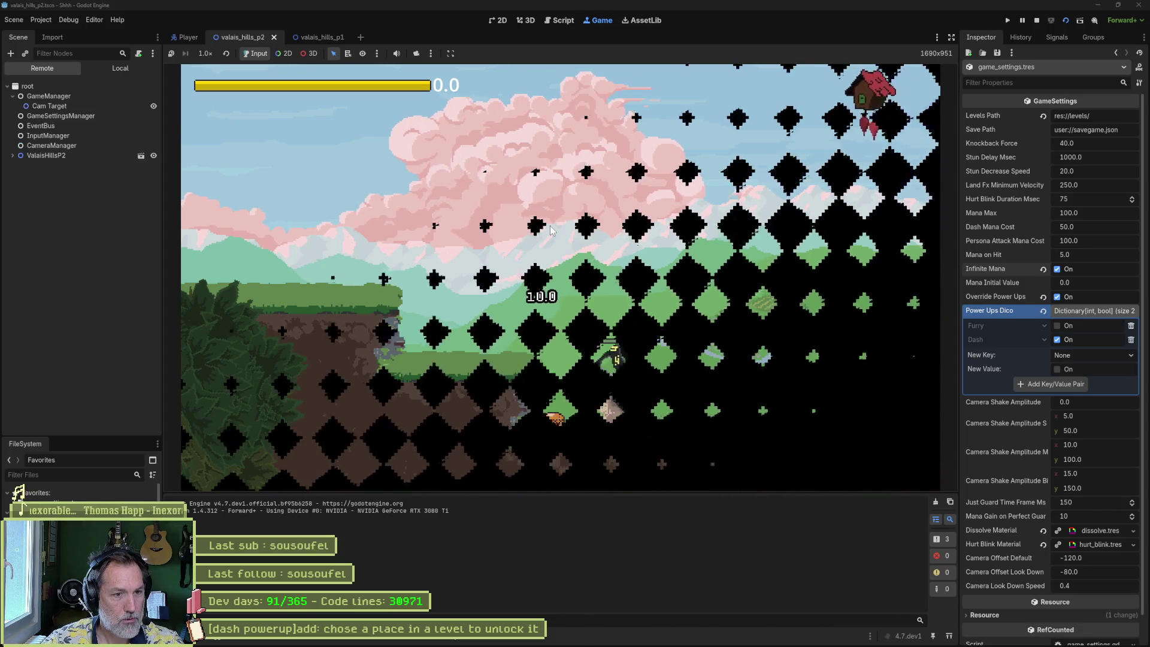
pyautogui.press('F8')
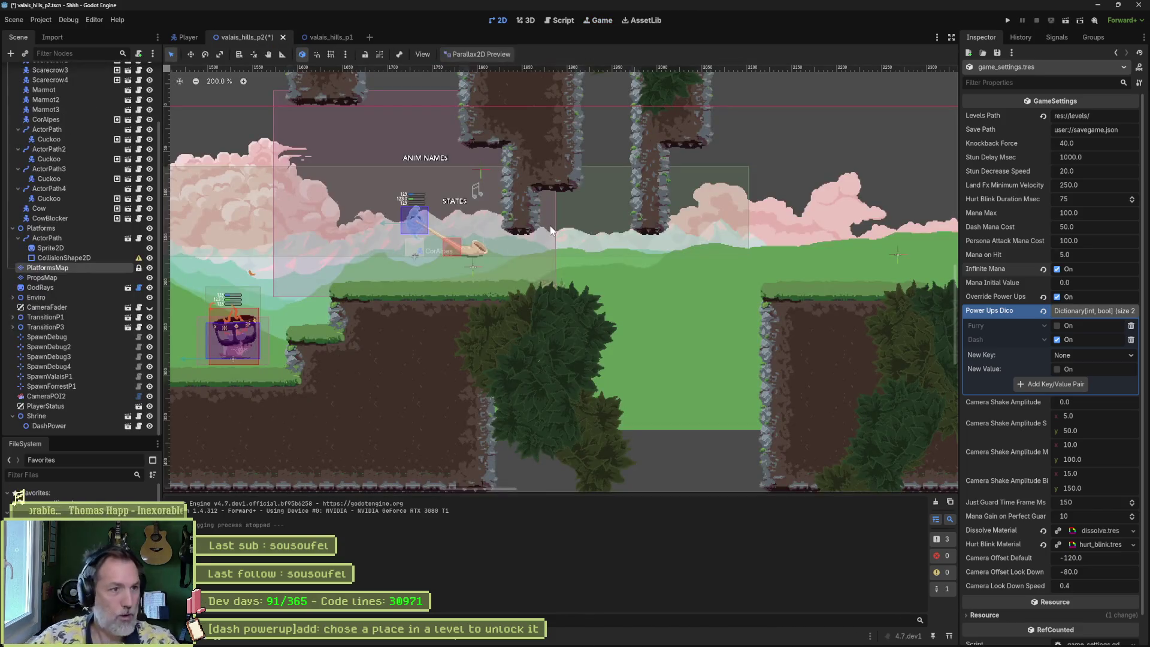
# - Zoom the 2D view out and back in, then pan over to the teal moving platform
pyautogui.scroll(-5, 430, 251)
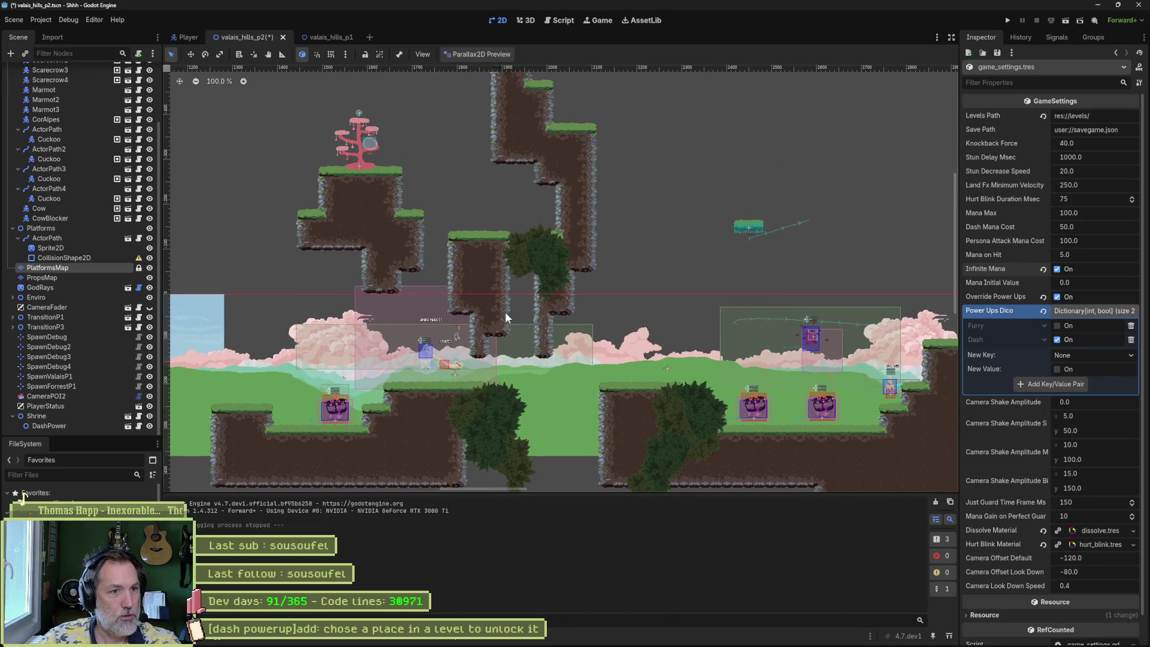
pyautogui.scroll(-3, 576, 241)
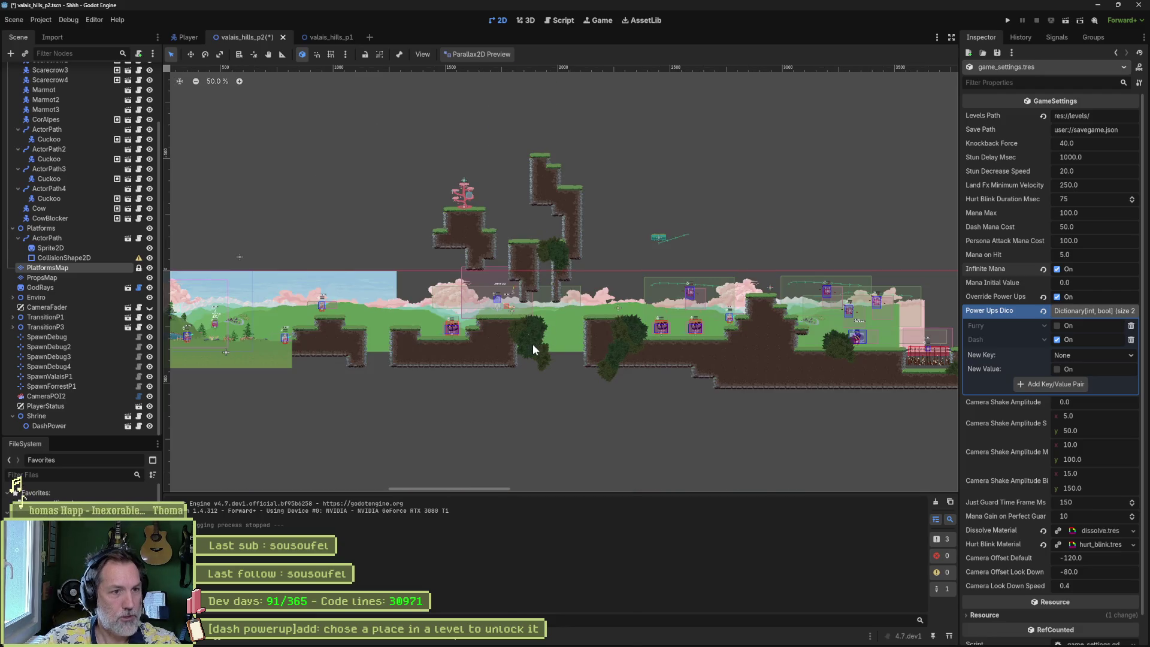
pyautogui.scroll(3, 623, 286)
pyautogui.moveTo(686, 256)
pyautogui.mouseDown()
pyautogui.moveTo(560, 285)
pyautogui.moveTo(528, 262)
pyautogui.moveTo(362, 254)
pyautogui.mouseUp()
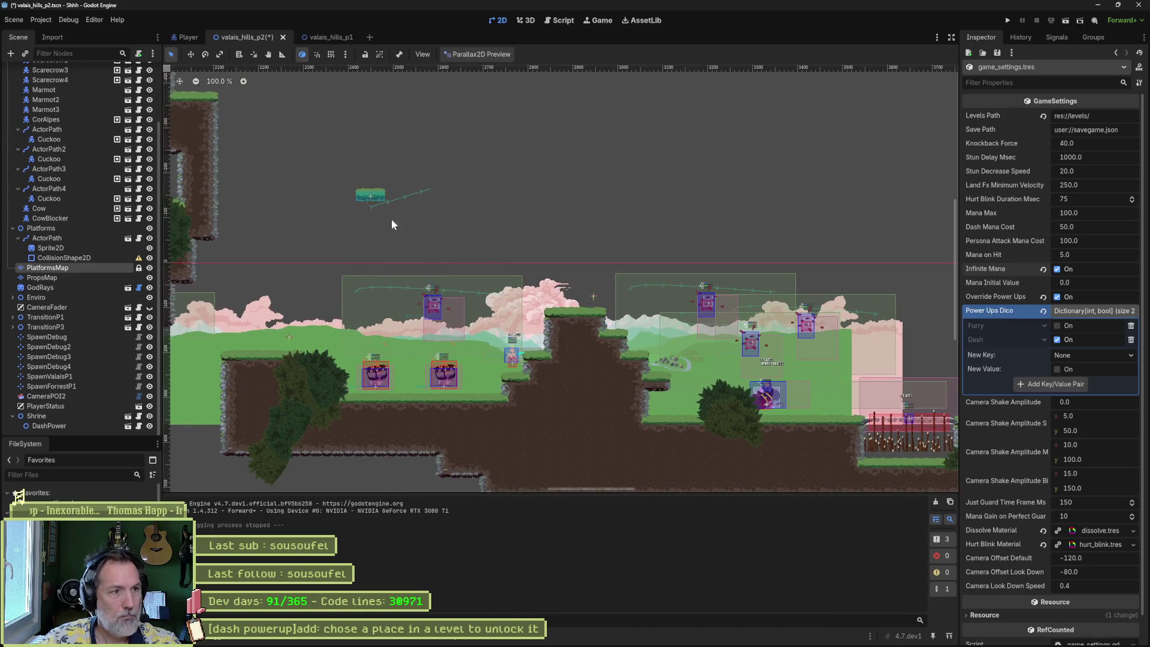
# - Select the ActorPath node and drag the teal moving platform higher above the hills
pyautogui.click(72, 240)
pyautogui.moveTo(462, 236)
pyautogui.mouseDown()
pyautogui.moveTo(555, 238)
pyautogui.moveTo(517, 237)
pyautogui.moveTo(707, 300)
pyautogui.moveTo(769, 337)
pyautogui.mouseUp()
pyautogui.click(90, 238)
pyautogui.press('w')
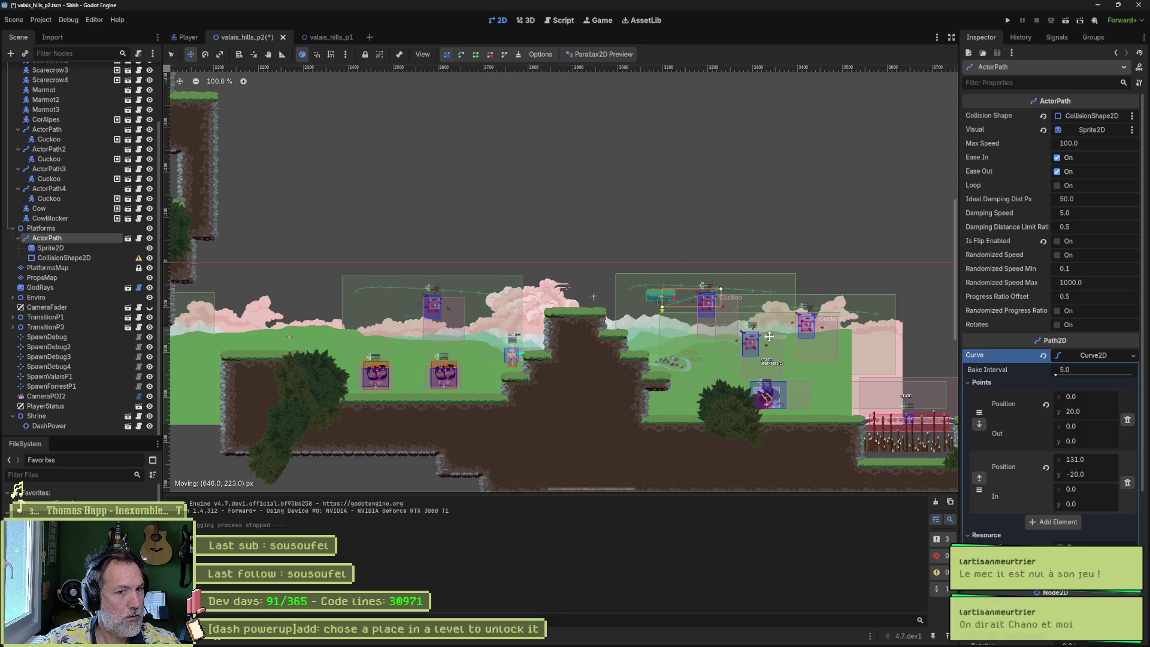
pyautogui.moveTo(769, 337); pyautogui.dragTo(755, 295)
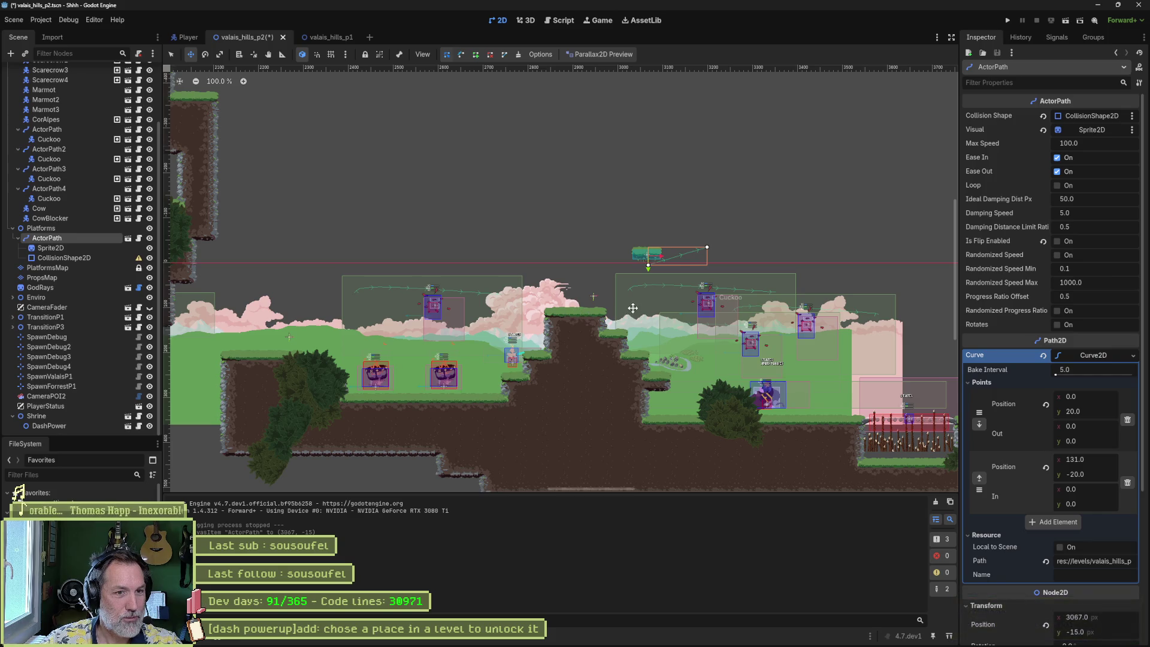
pyautogui.moveTo(671, 323); pyautogui.dragTo(570, 312)
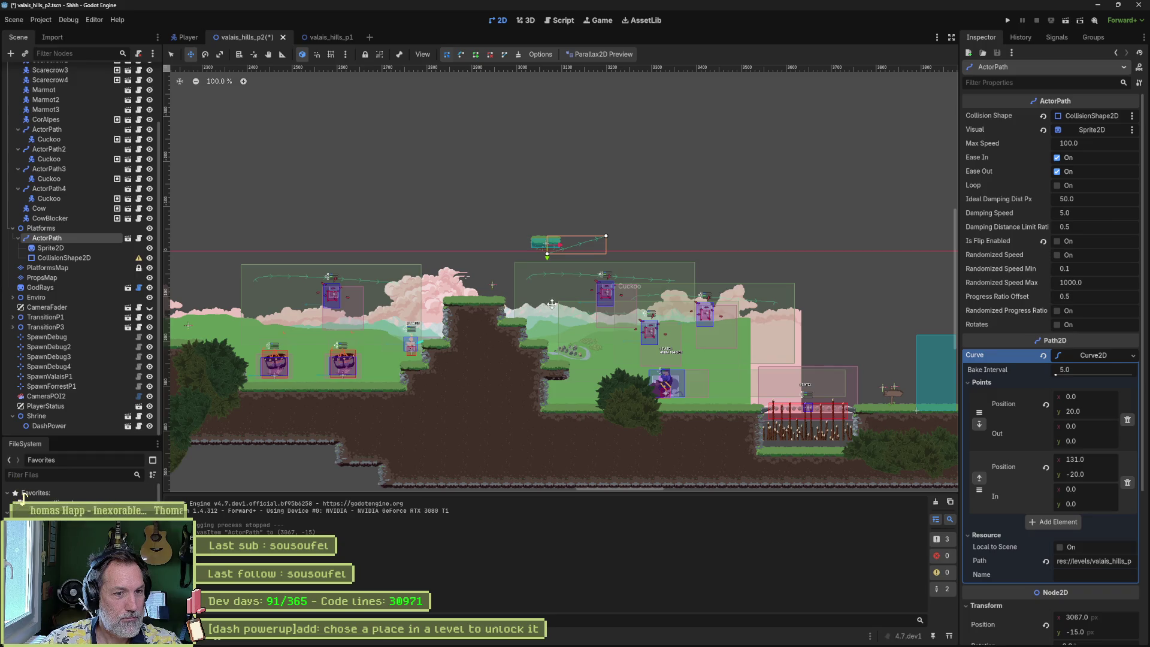
pyautogui.moveTo(543, 282)
pyautogui.mouseDown()
pyautogui.moveTo(612, 346)
pyautogui.moveTo(685, 365)
pyautogui.moveTo(661, 357)
pyautogui.moveTo(639, 318)
pyautogui.moveTo(761, 316)
pyautogui.mouseUp()
pyautogui.hscroll(5, 701, 356)
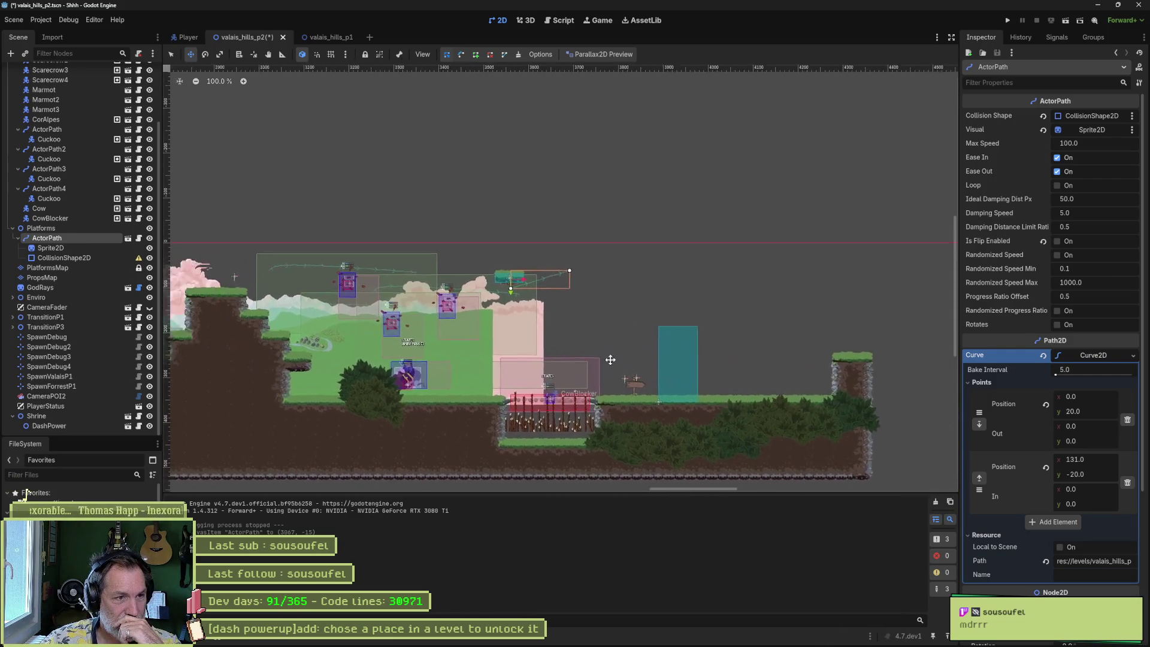
pyautogui.hscroll(-2, 480, 331)
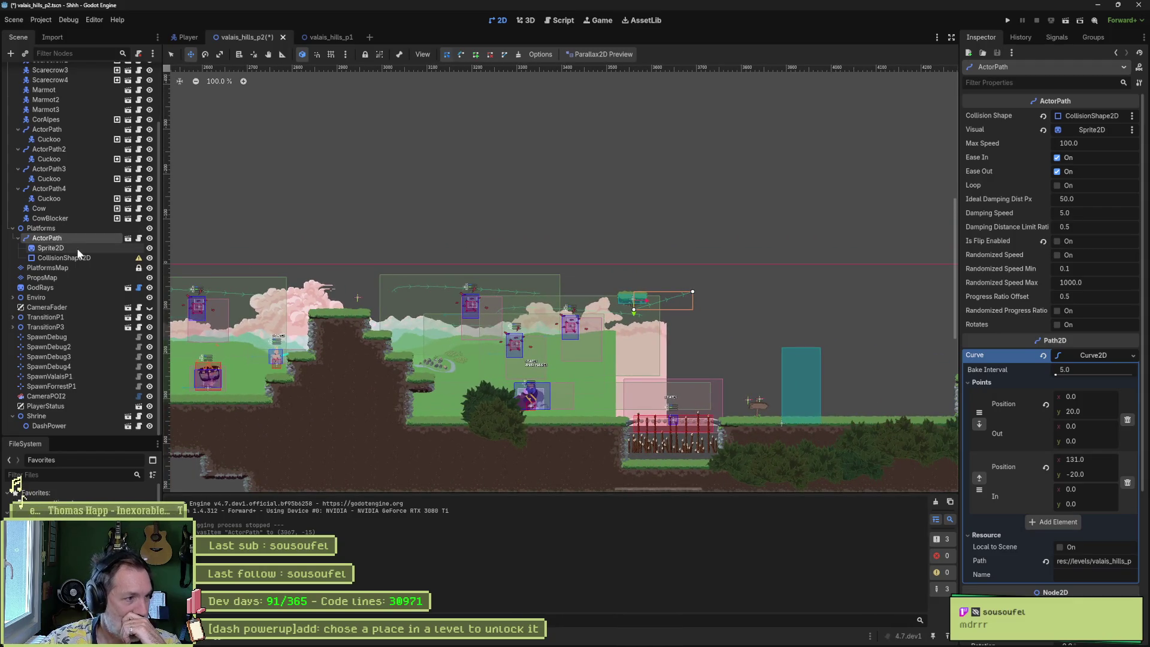
pyautogui.moveTo(513, 270); pyautogui.dragTo(427, 154)
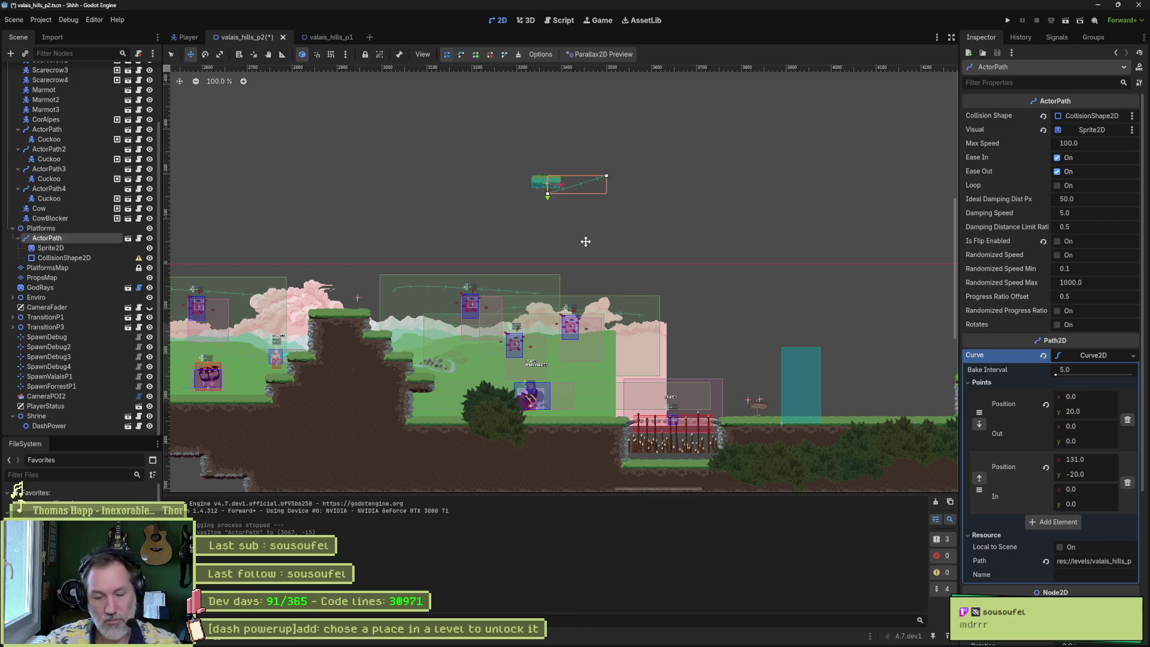
pyautogui.hscroll(-20, 488, 305)
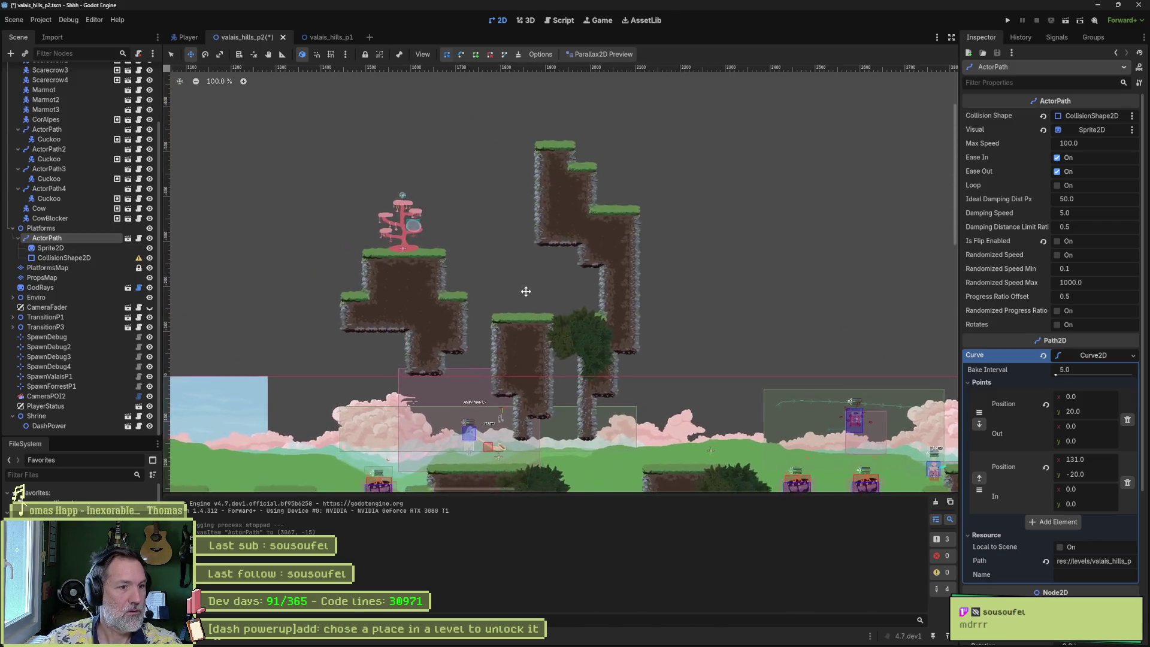
pyautogui.moveTo(570, 230); pyautogui.dragTo(617, 171)
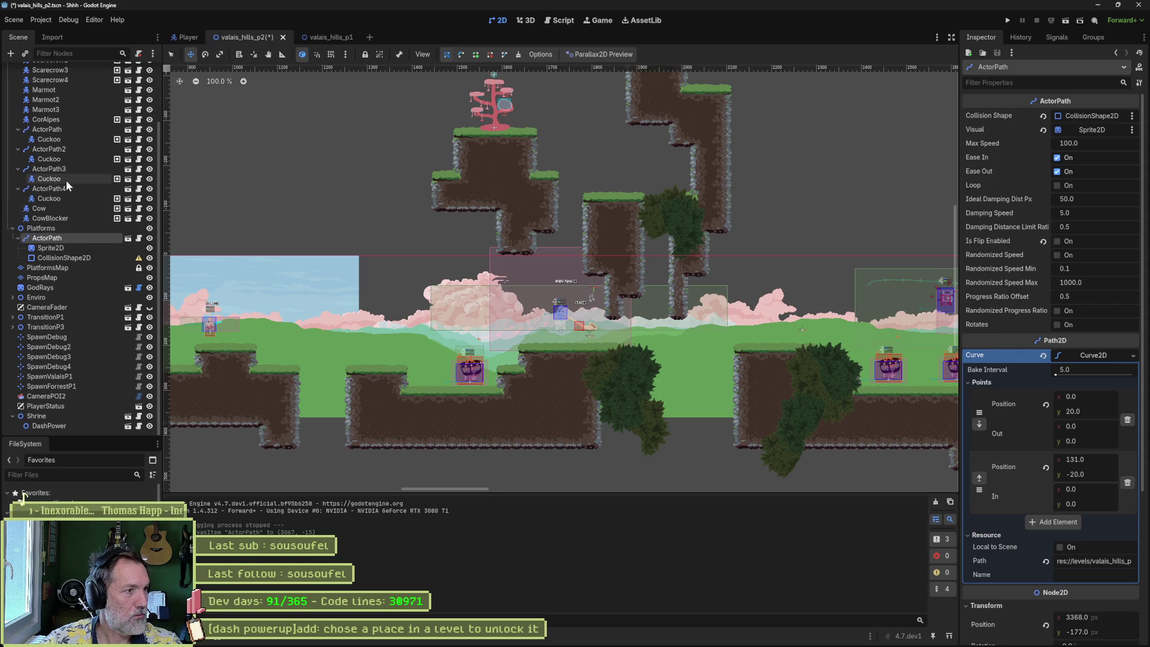
# - Enable Attack on the CorAlpes enemy, save the scene, and select the SpawnDebug marker
pyautogui.click(45, 120)
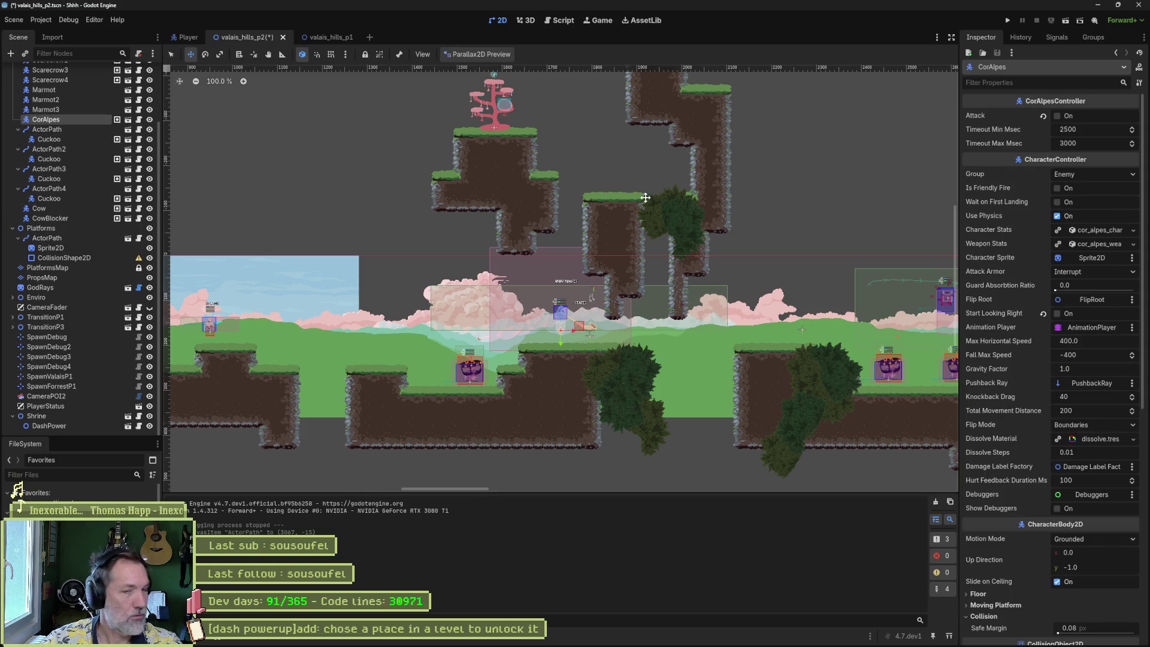
pyautogui.click(1069, 116)
pyautogui.hotkey('ctrl', 's')
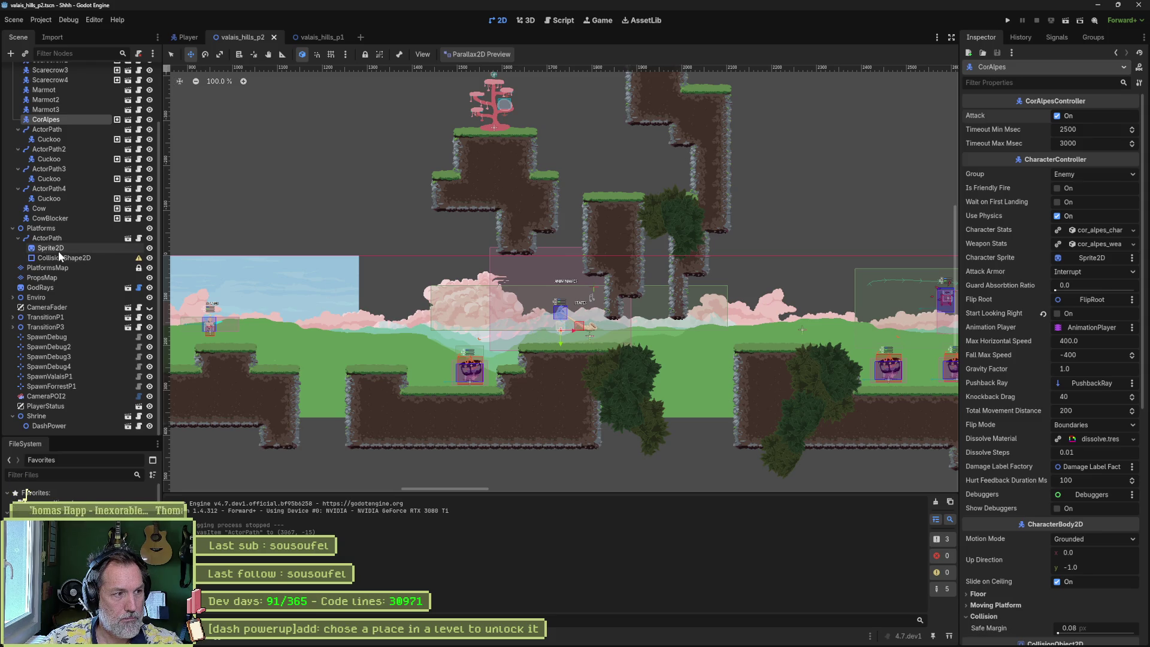
pyautogui.click(64, 338)
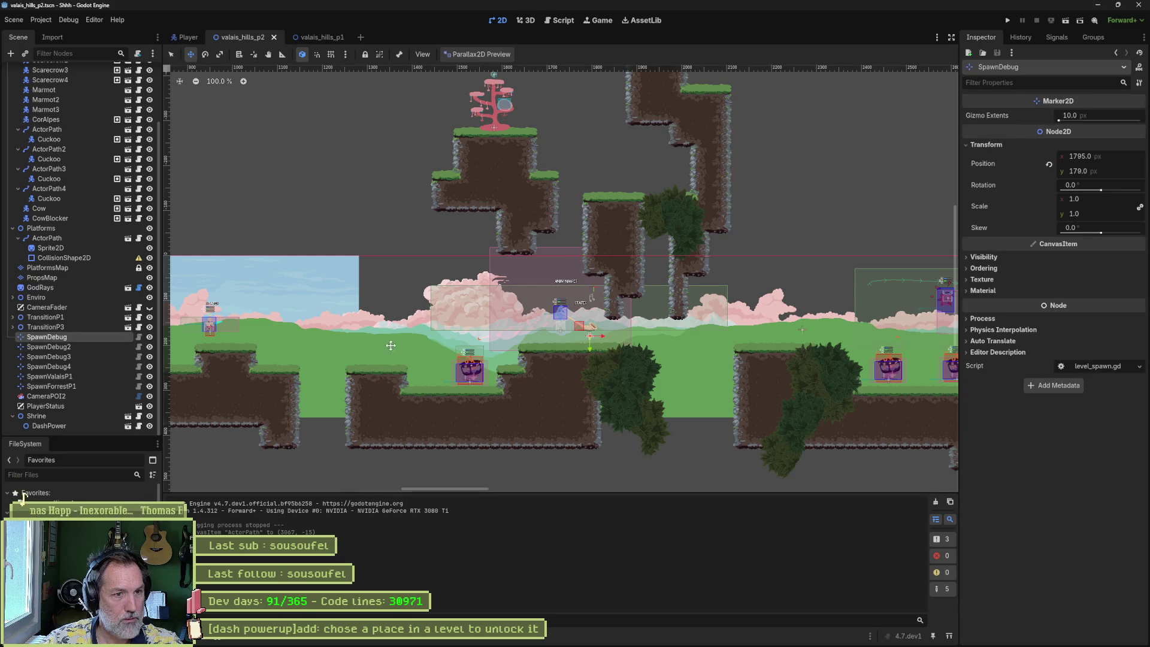
# - Nudge the debug spawn point slightly left and playtest the level, attacking the hurt mole
pyautogui.moveTo(253, 359); pyautogui.dragTo(251, 359)
pyautogui.press('F6')
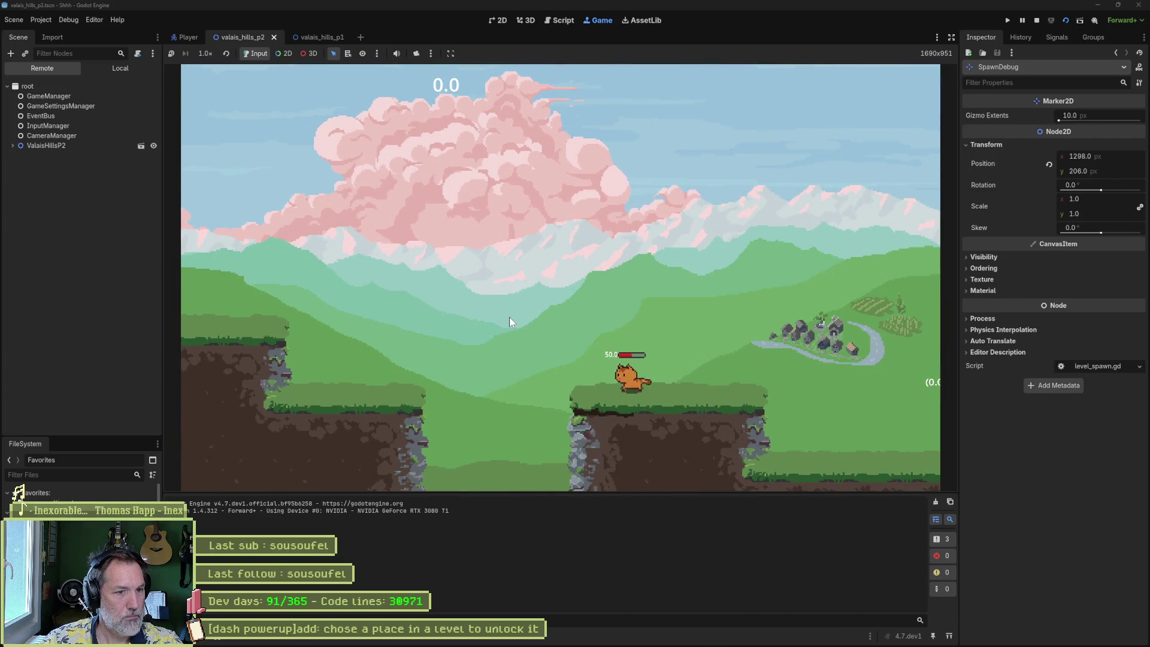
pyautogui.press('Right')
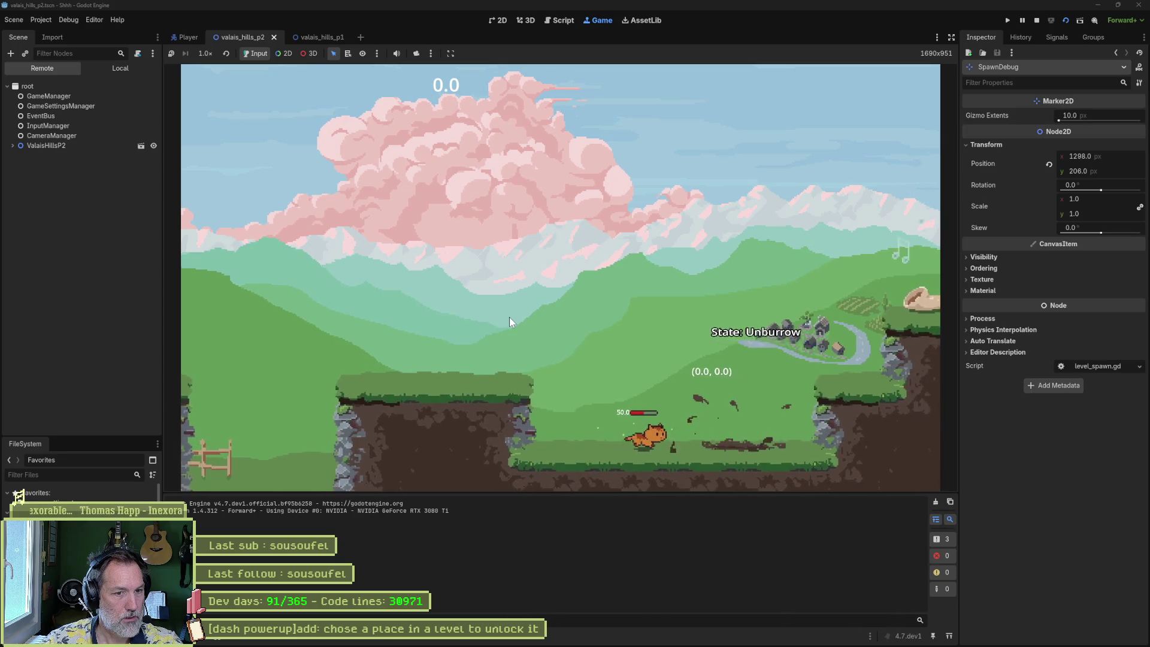
pyautogui.press('Left')
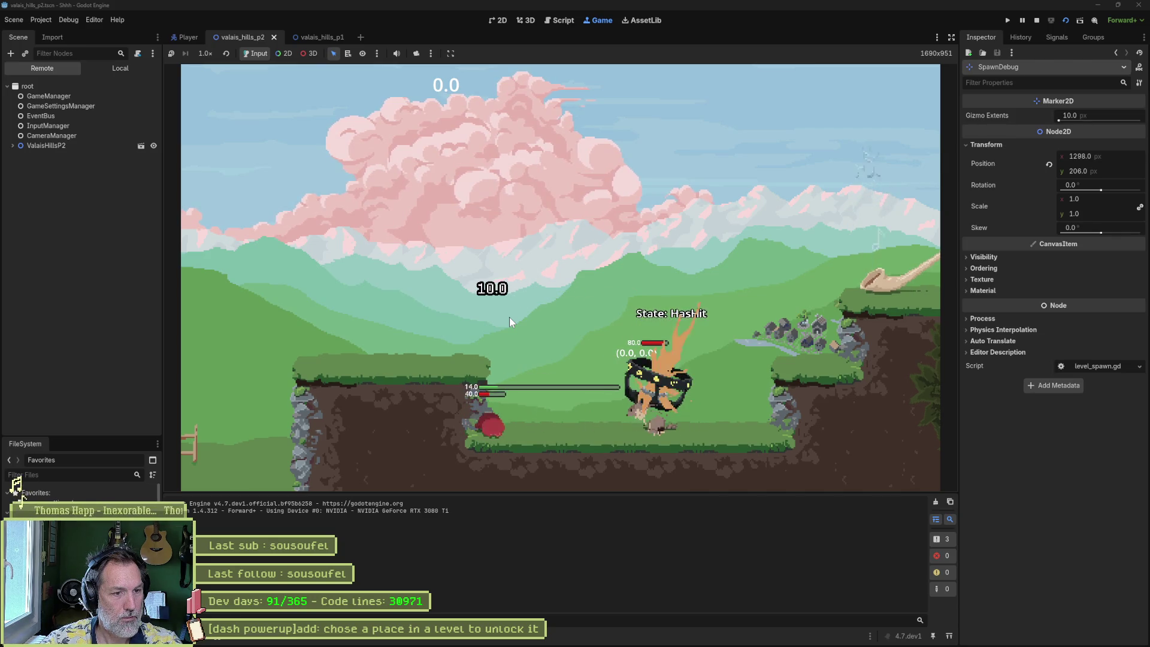
pyautogui.press('Right')
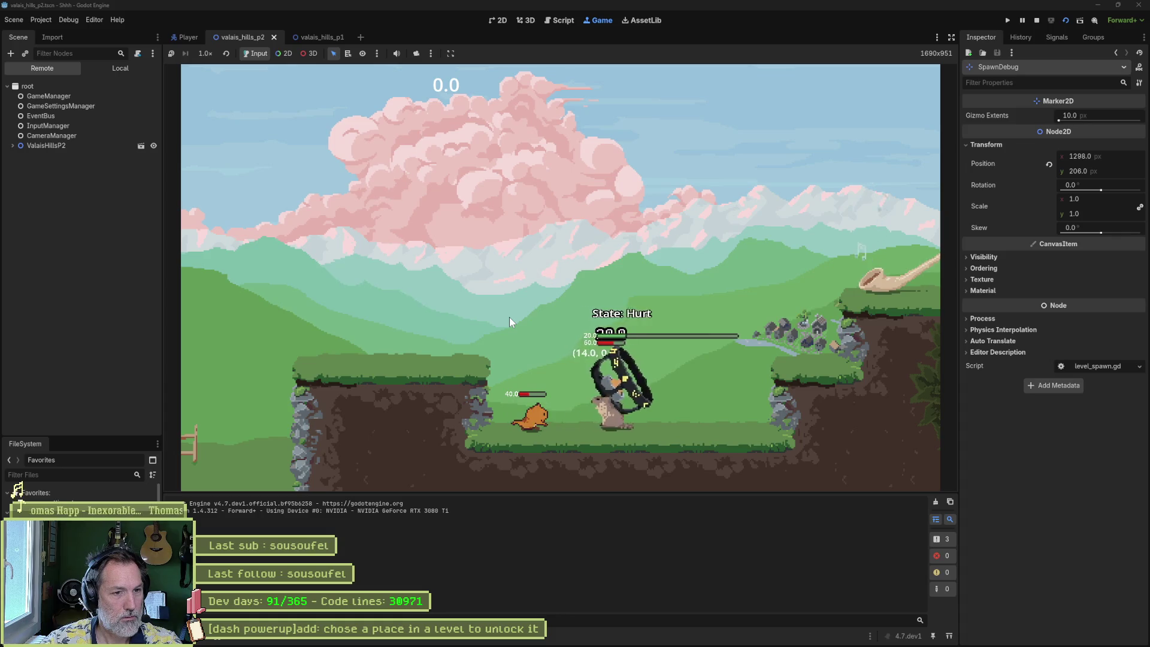
# - Run the cat past the mole across the raised platforms toward the alphorn creature, then stop the game
pyautogui.press('Right')
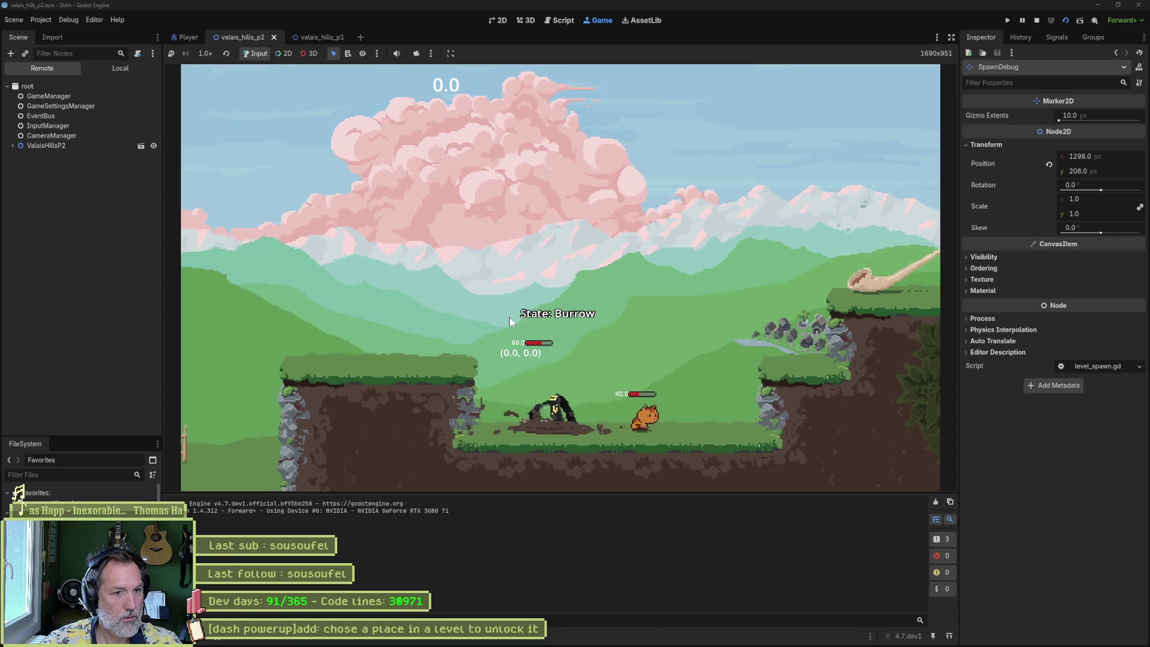
pyautogui.press('Right')
pyautogui.press('space')
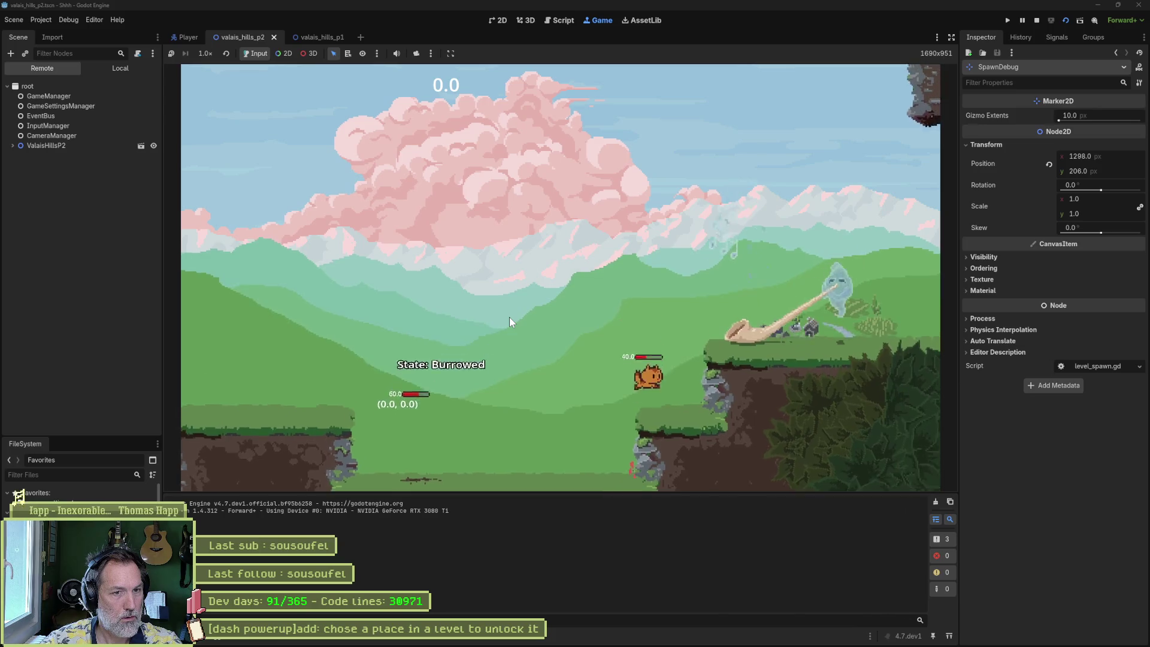
pyautogui.press('Right')
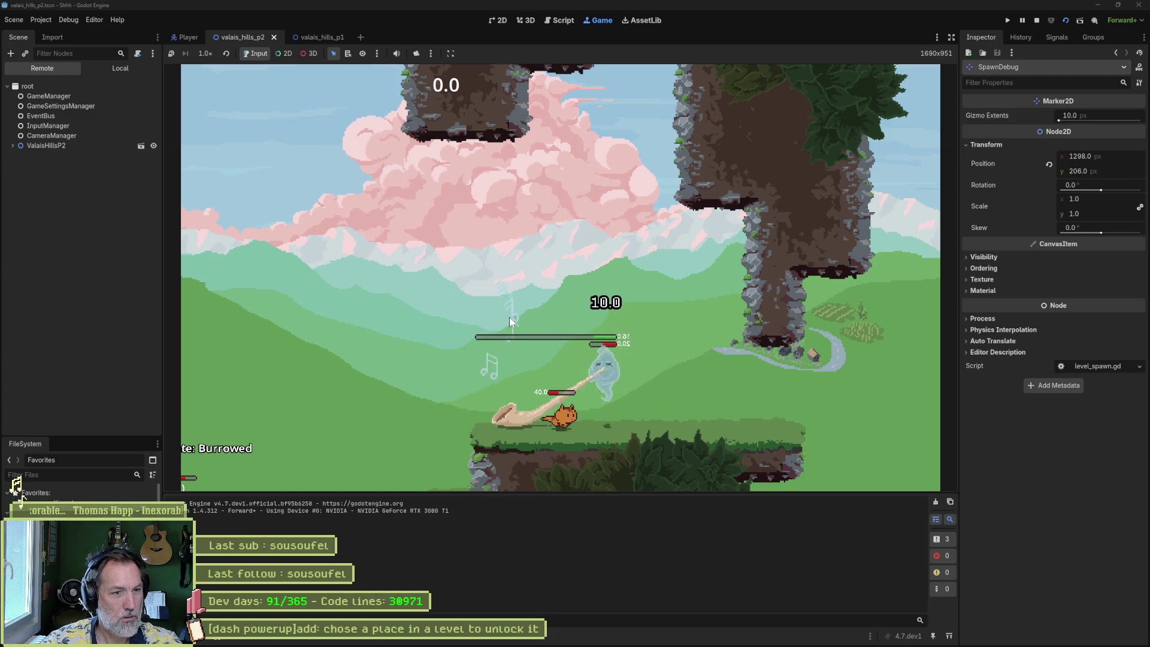
pyautogui.press('Right')
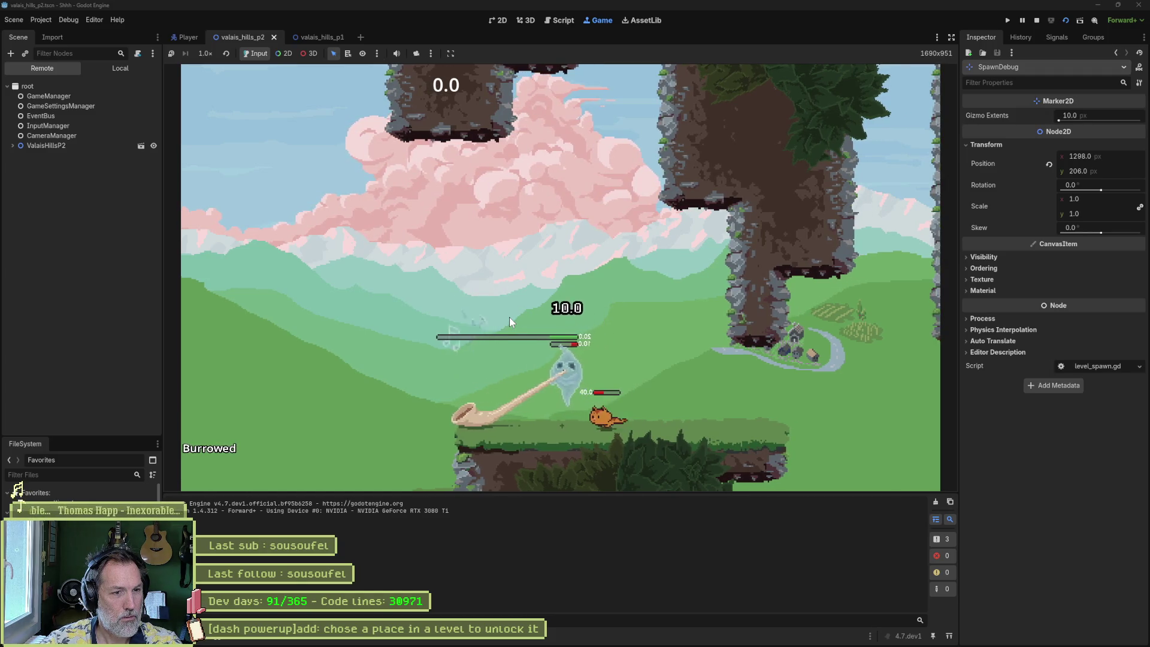
pyautogui.press('Left')
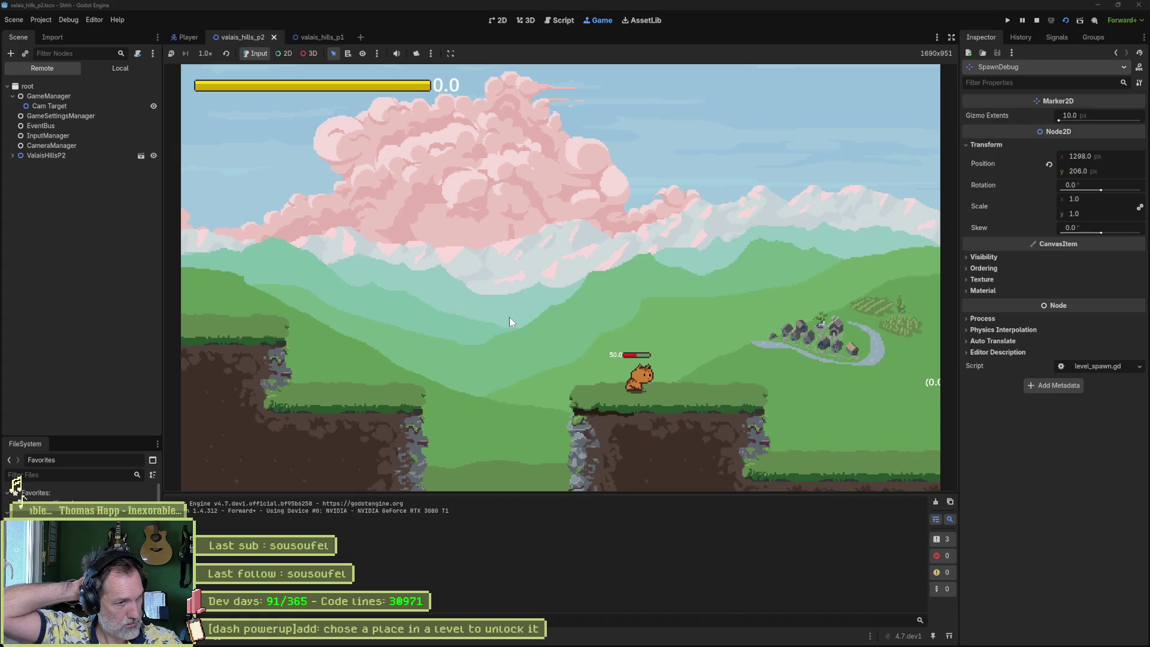
pyautogui.press('F8')
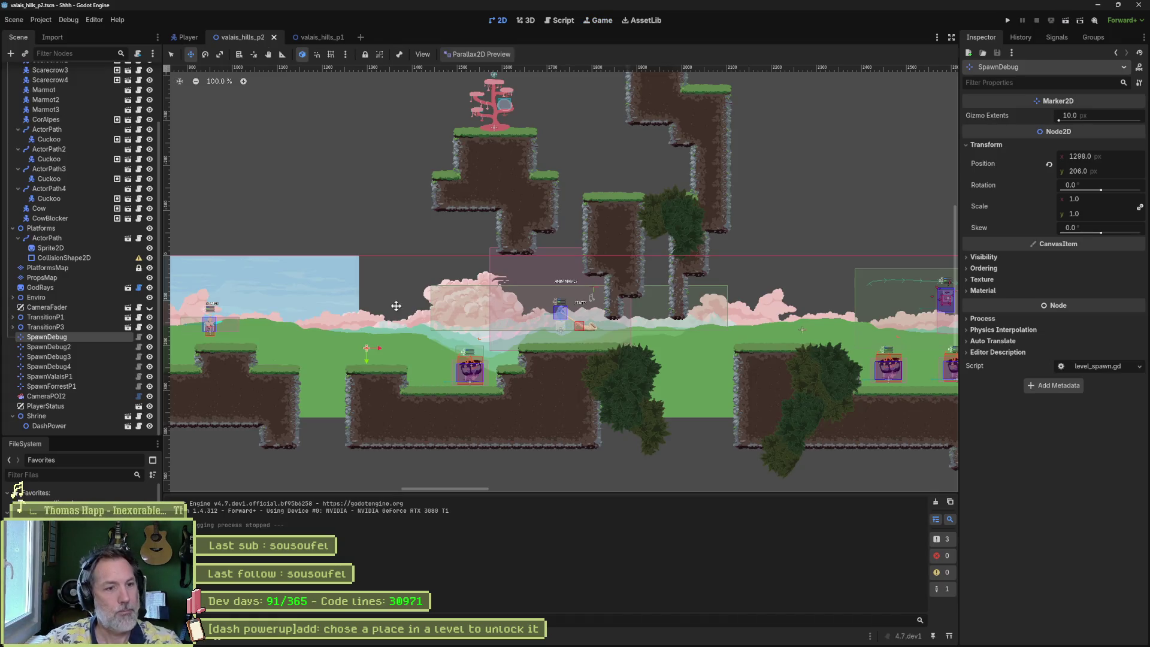
# - Save the valais_hills_p2 scene and bring the Asana project board to the front
pyautogui.hotkey('ctrl', 's')
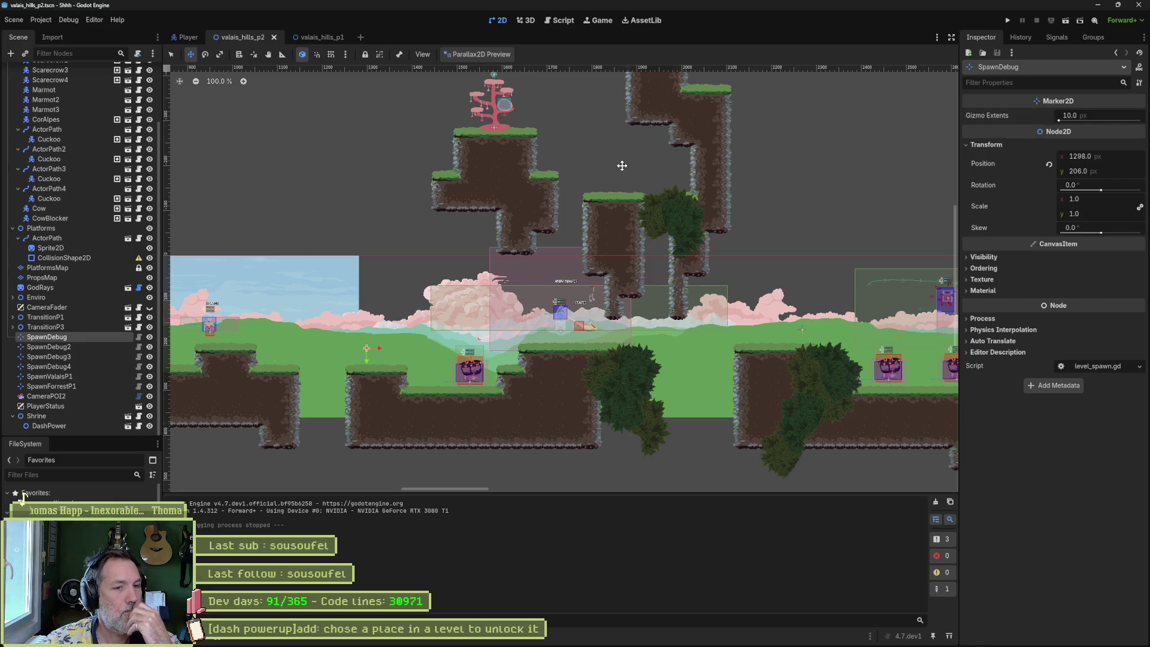
pyautogui.moveTo(548, 128); pyautogui.dragTo(542, 162)
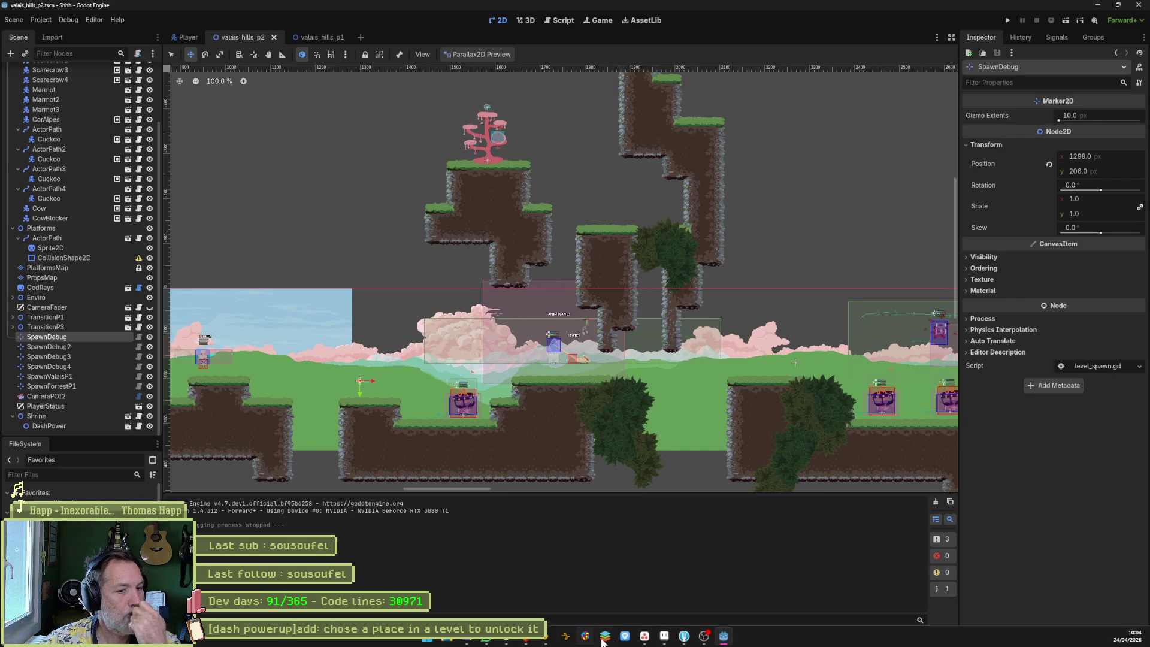
pyautogui.click(642, 637)
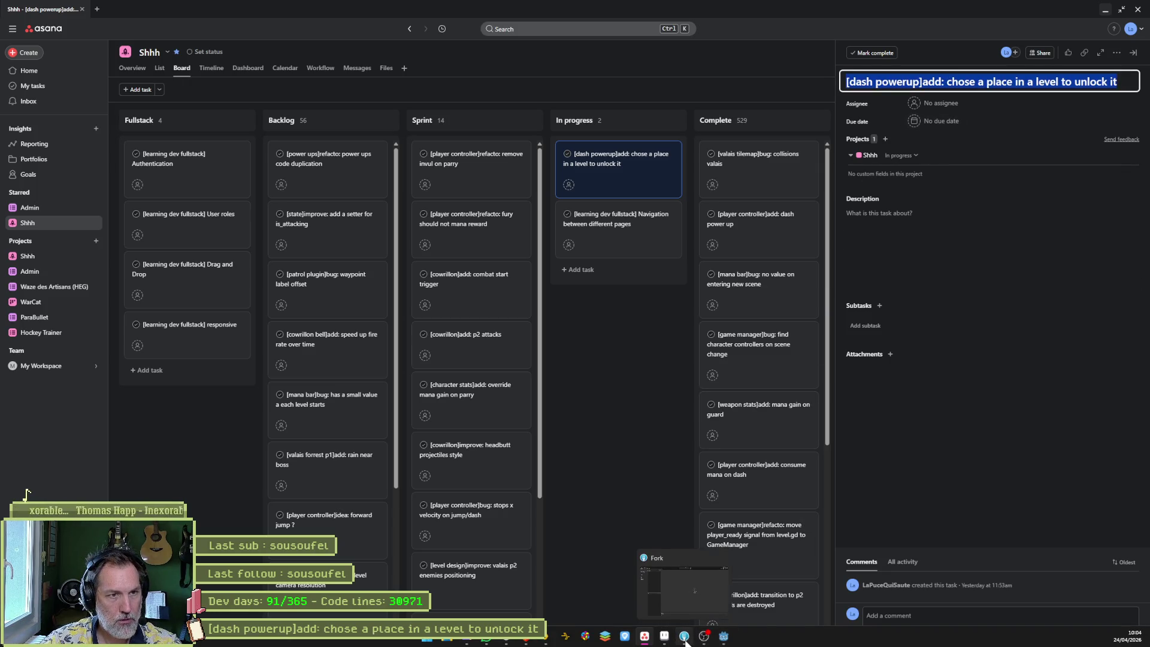
# - Stage and commit game_settings.tres and valais_hills_p2.tscn in Fork
pyautogui.click(685, 638)
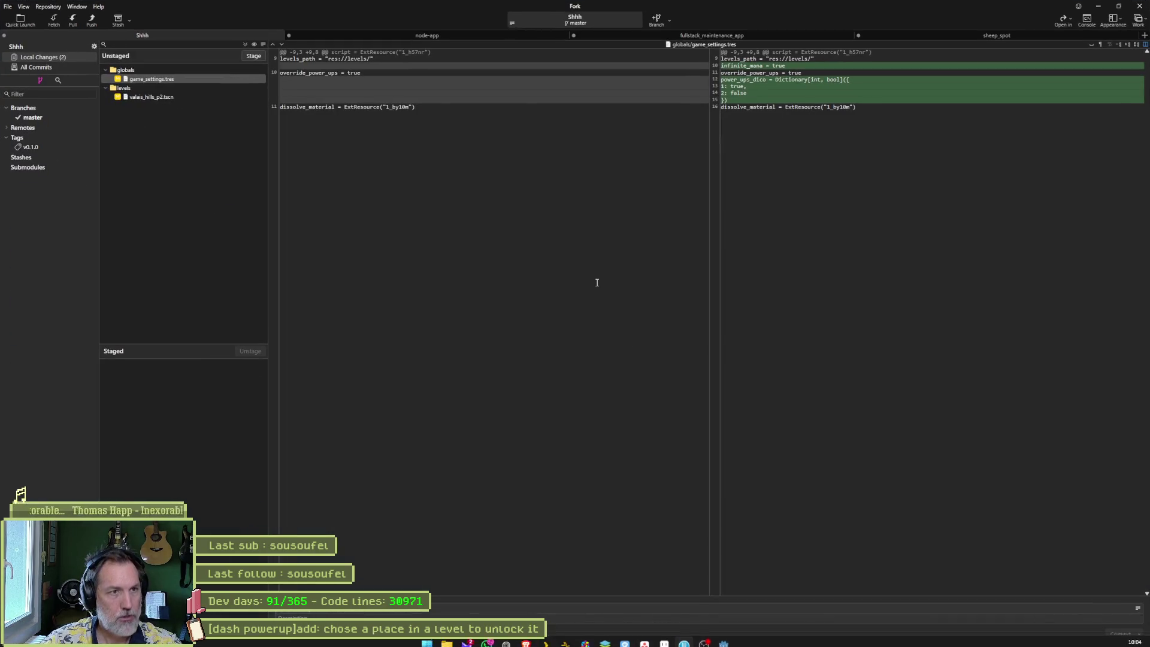
pyautogui.click(245, 43)
pyautogui.click(434, 608)
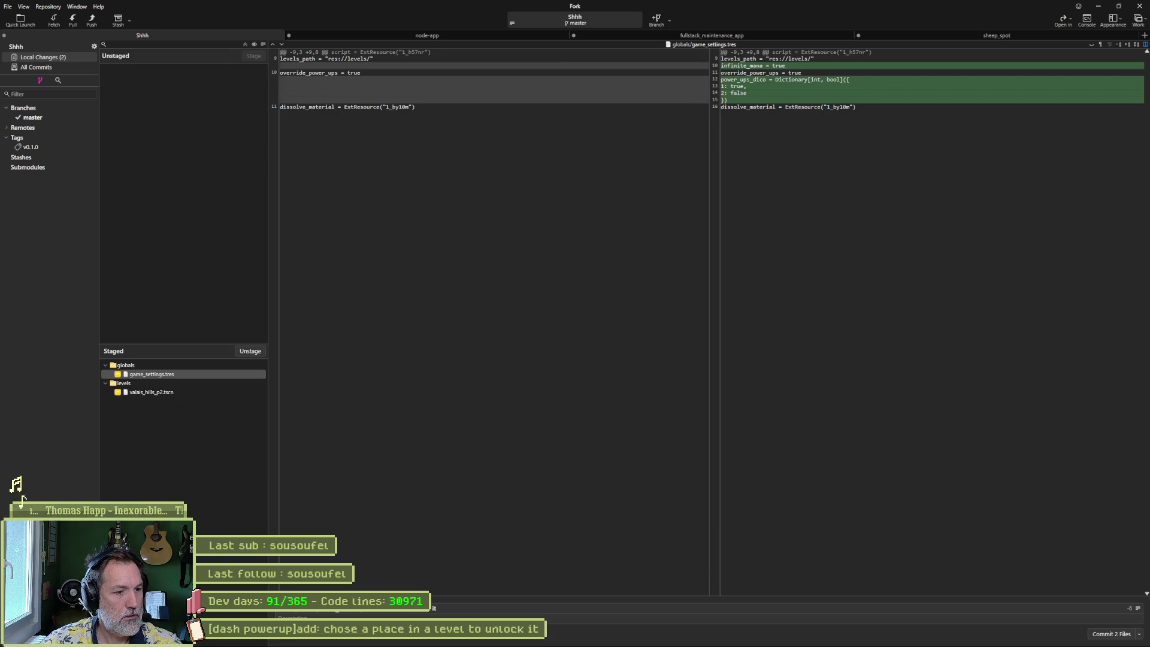
pyautogui.click(1111, 633)
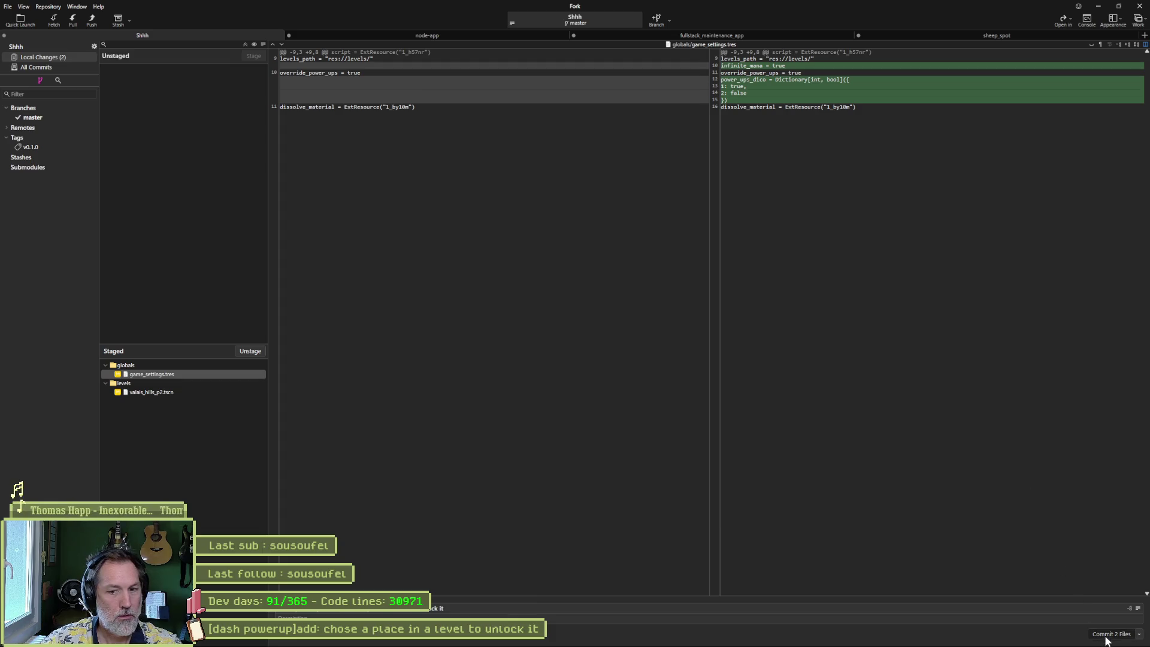
# - Push master to origin, then drag the dash powerup card into Complete in Asana
pyautogui.click(92, 20)
pyautogui.click(634, 358)
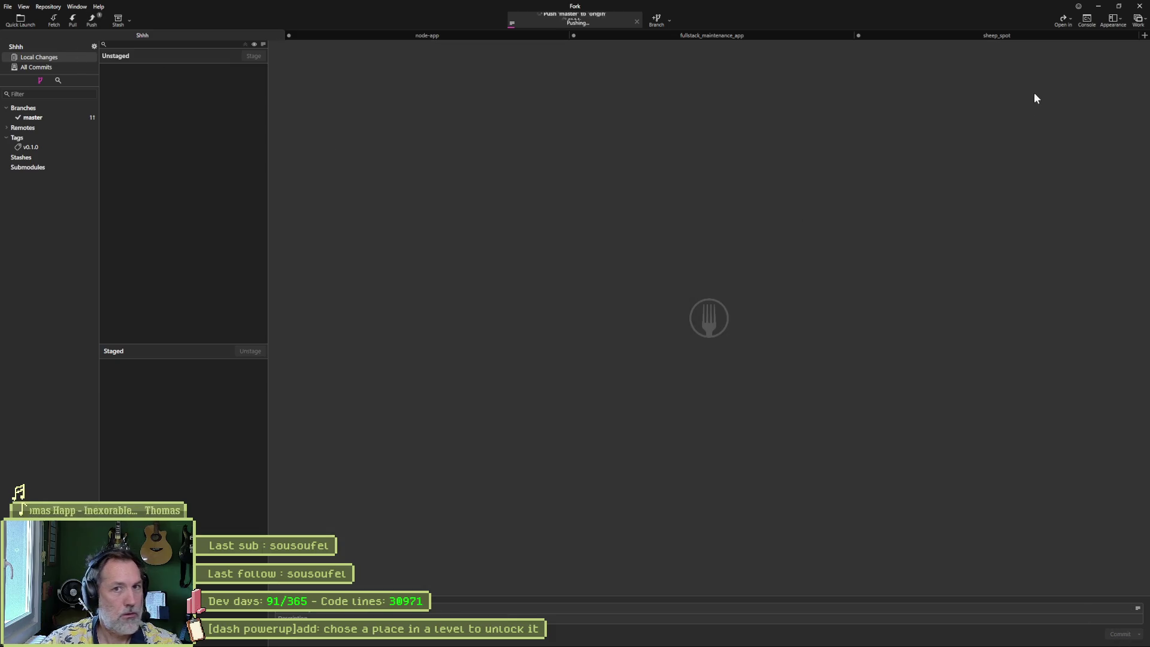
pyautogui.click(1098, 7)
pyautogui.moveTo(615, 173); pyautogui.dragTo(747, 165)
# - Add an In progress task titled '[game settings]bug: infinite mana and power ups not work'
pyautogui.click(658, 121)
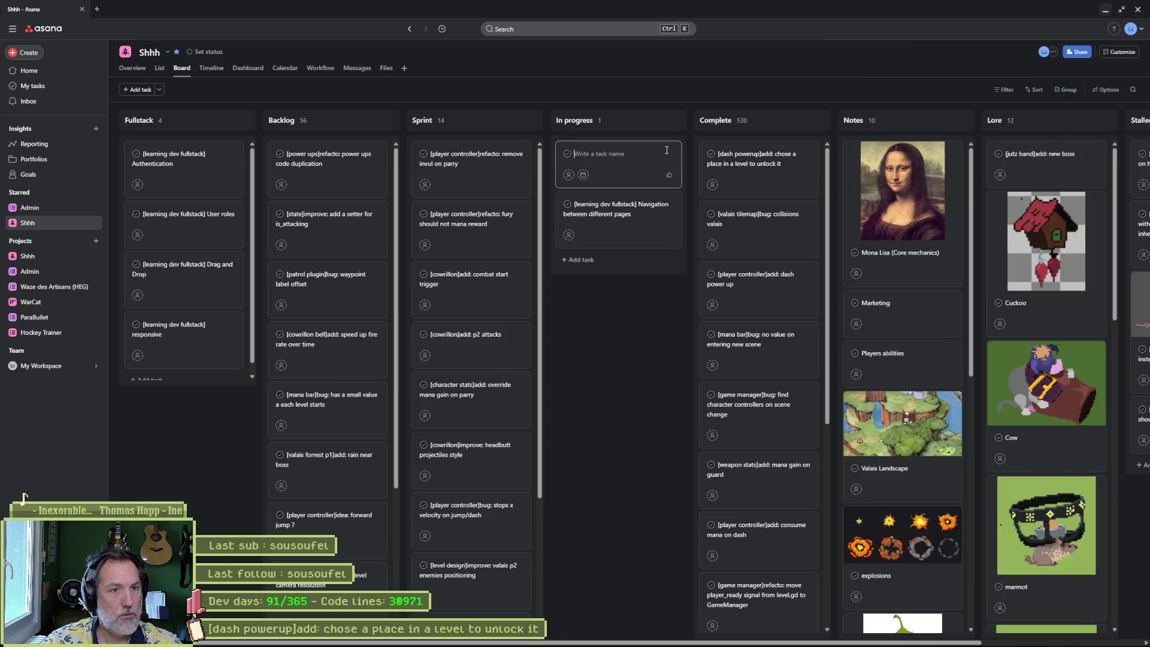
pyautogui.write('[')
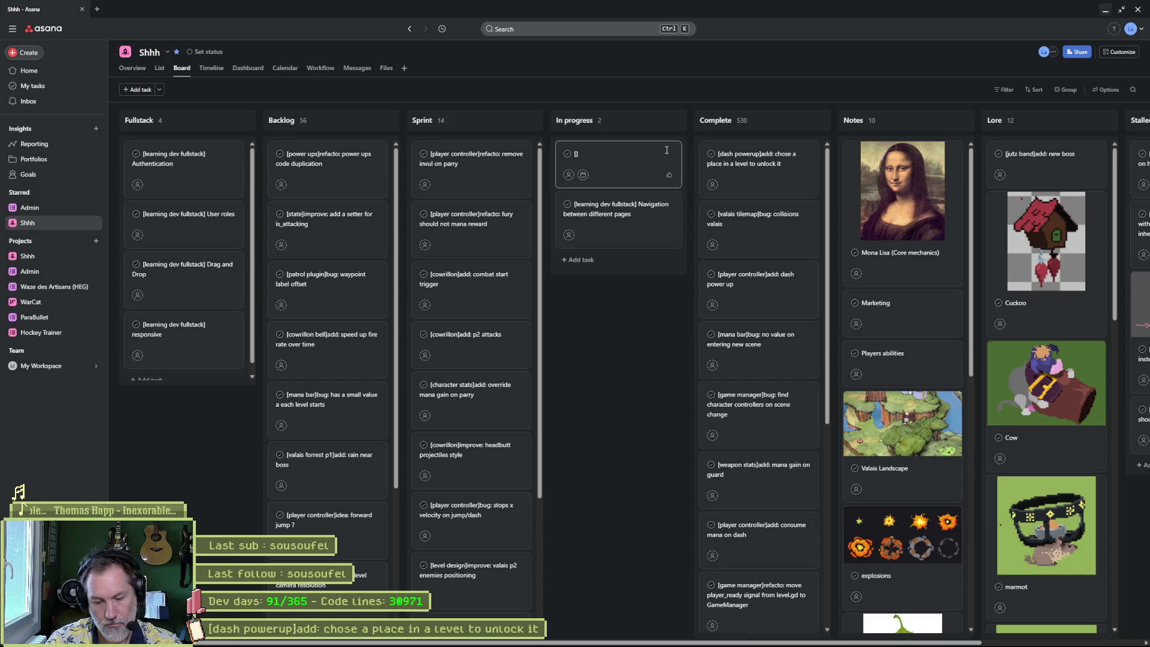
pyautogui.write('game settings]')
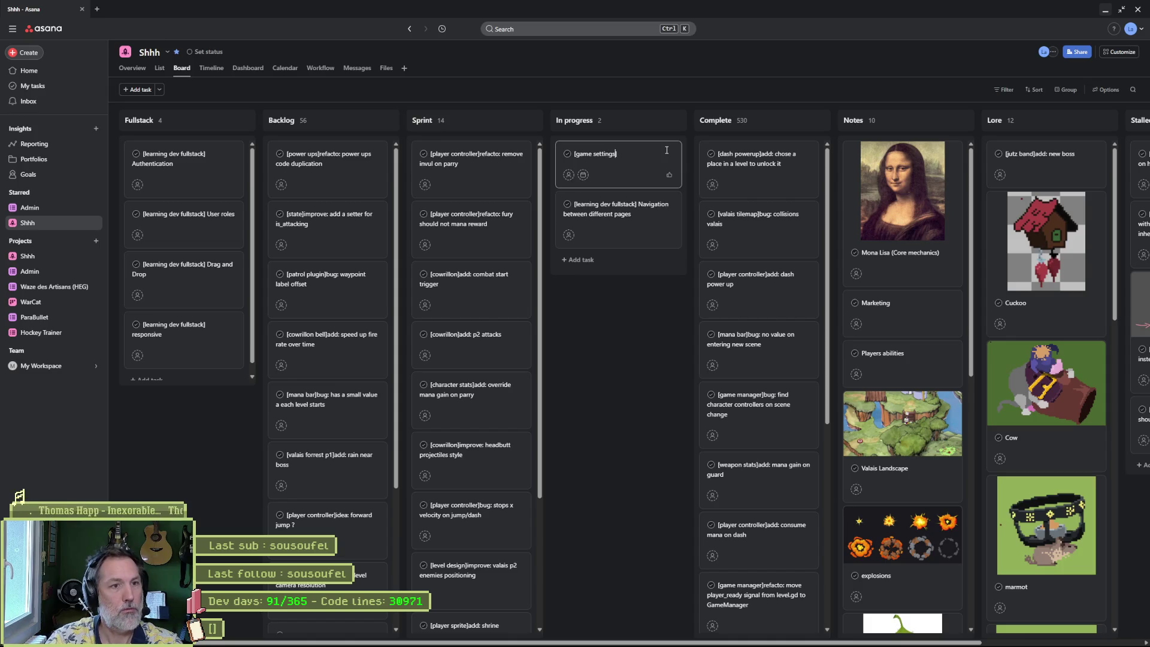
pyautogui.write('bug: inf')
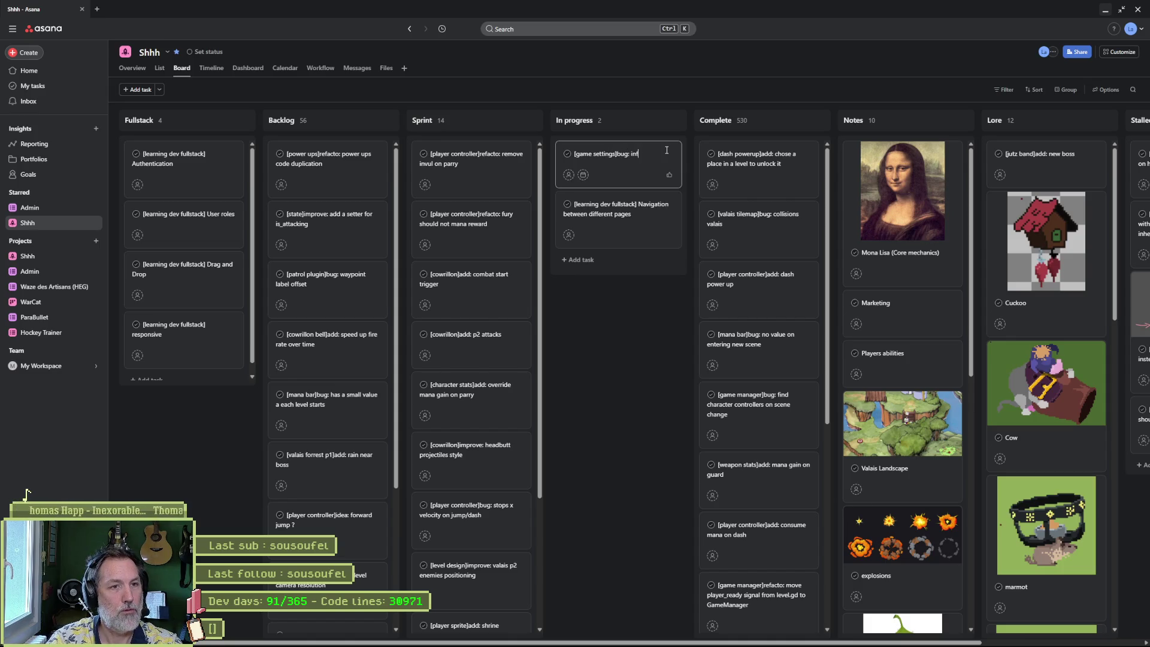
pyautogui.write('inite mana and power ups not')
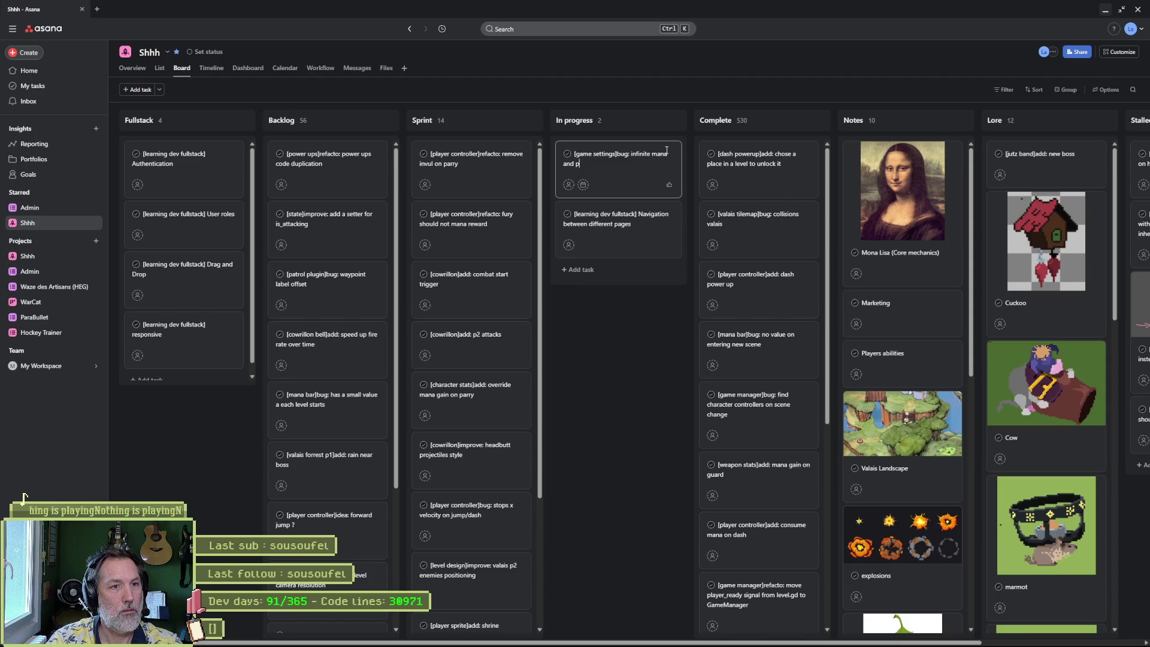
pyautogui.write(' workin')
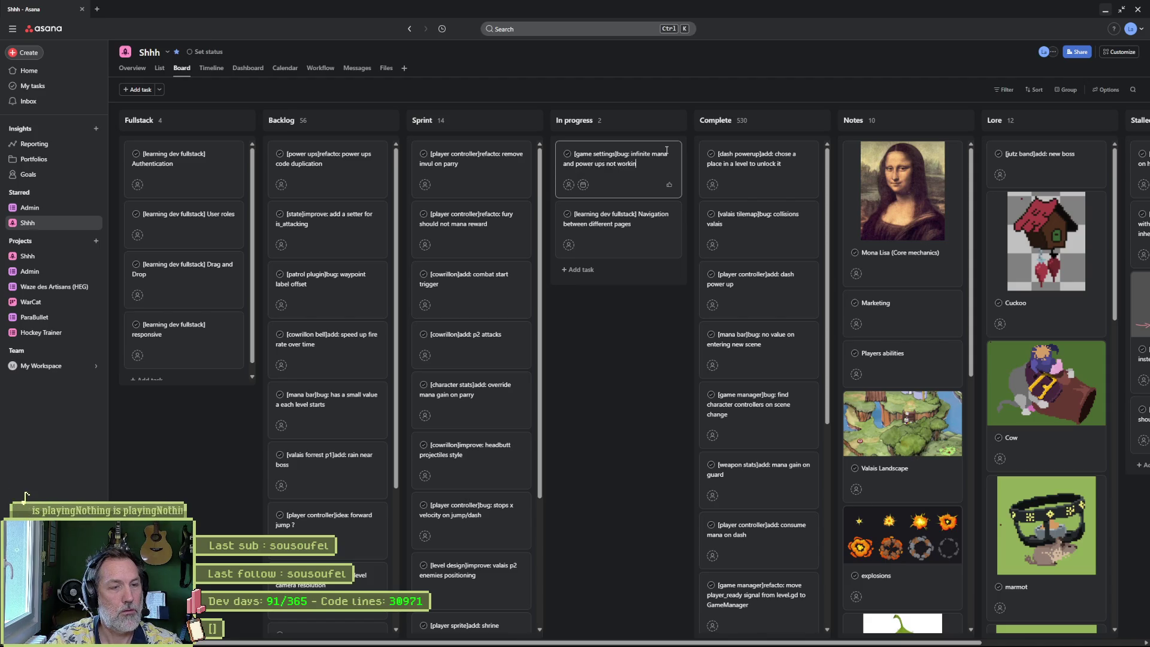
pyautogui.press('Return')
# - Describe the bug: infinite mana and dash power up don't work; need to grab the power up or deal damage
pyautogui.click(653, 157)
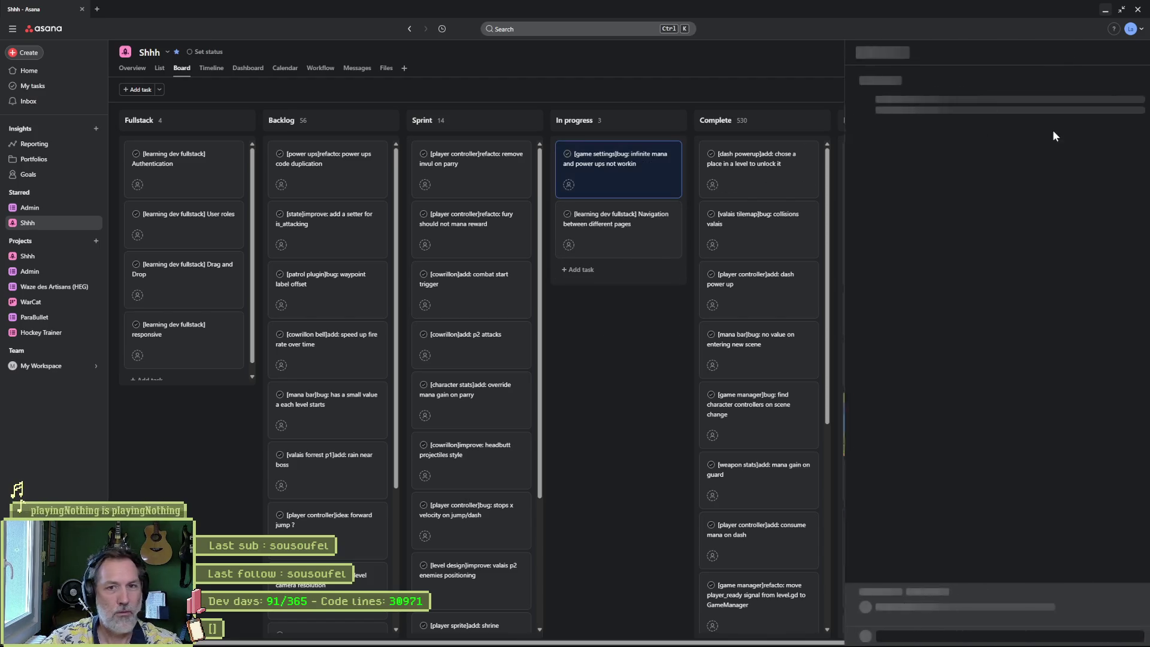
pyautogui.write('g')
pyautogui.click(963, 257)
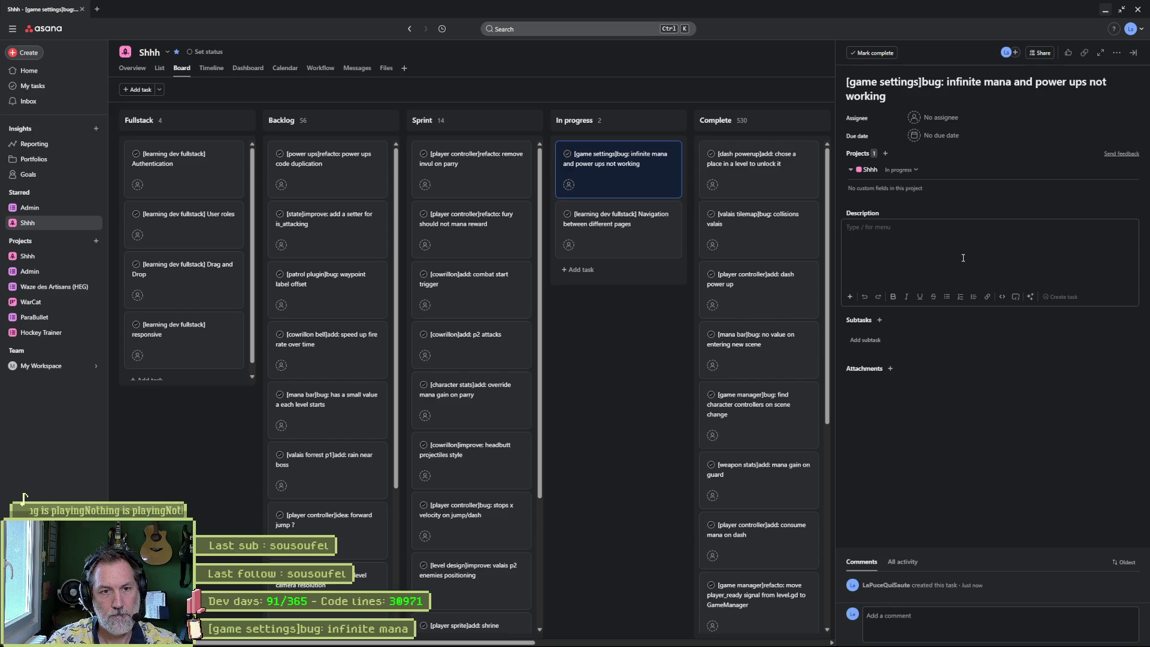
pyautogui.write('when')
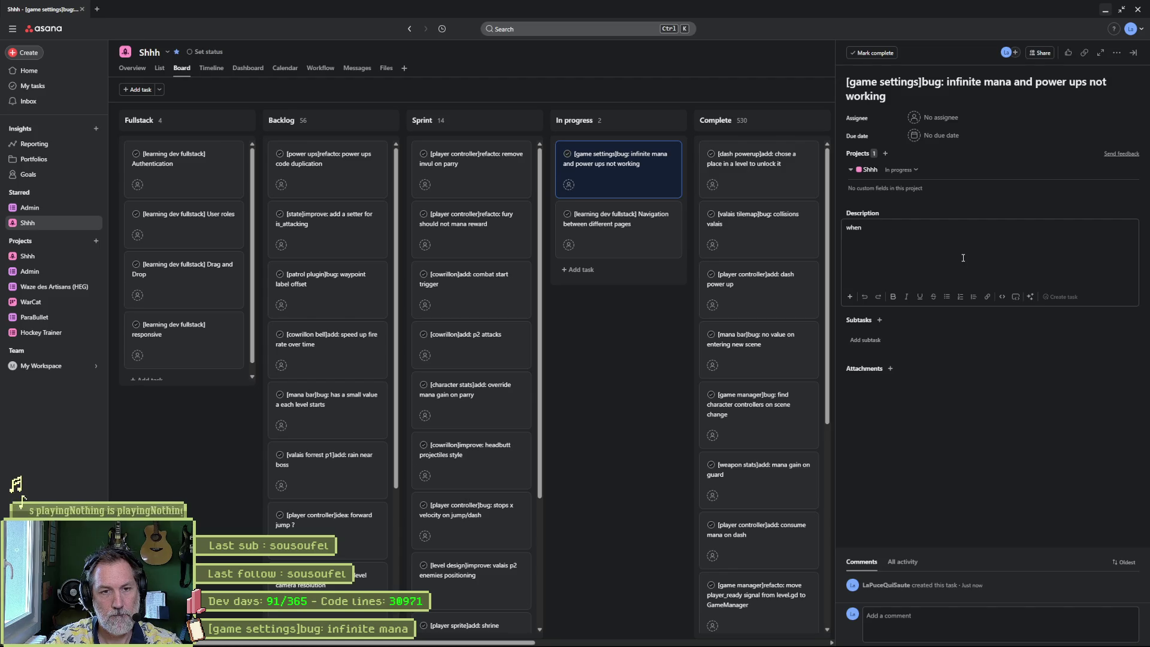
pyautogui.write(' activating infinite ')
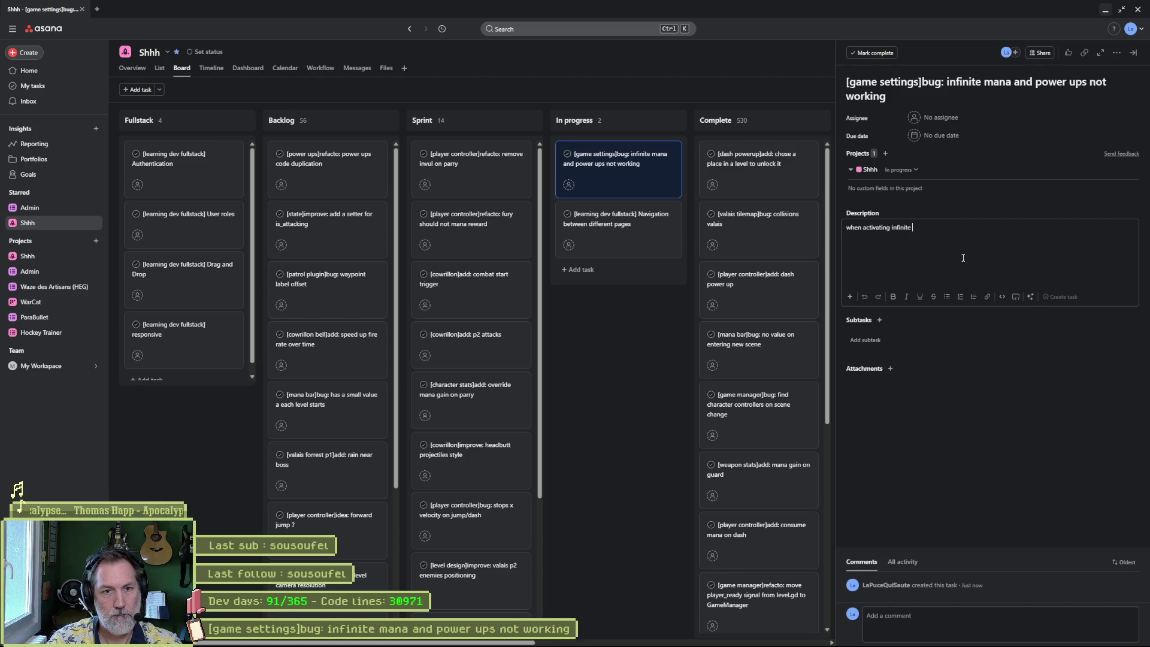
pyautogui.write('mana and')
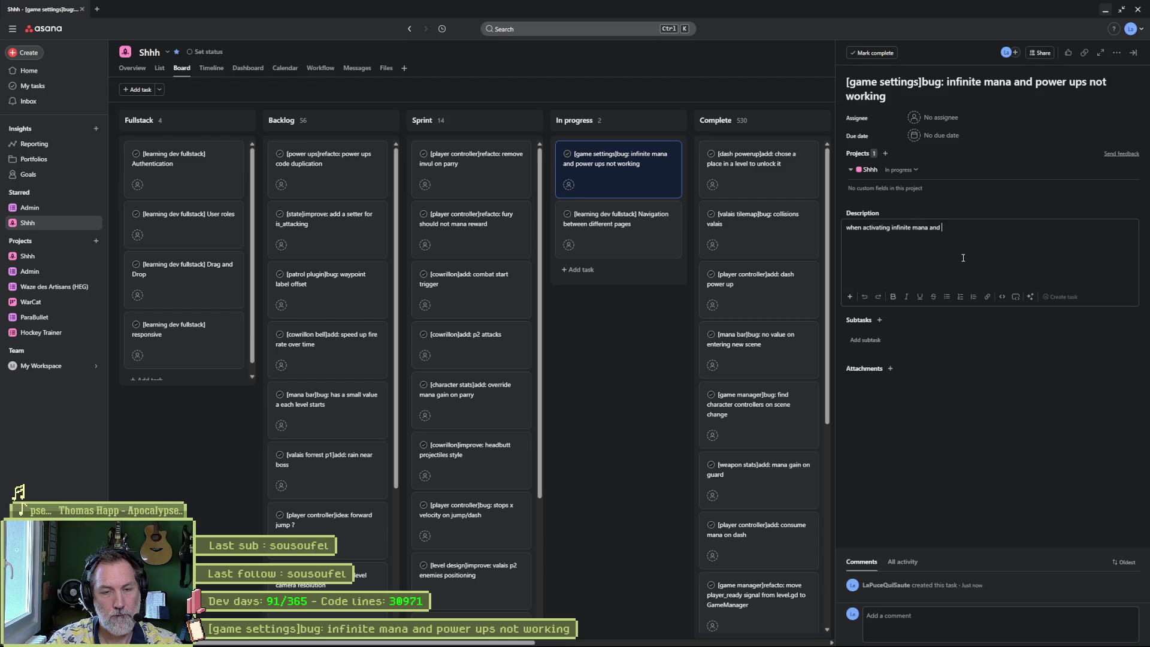
pyautogui.write(' dash power')
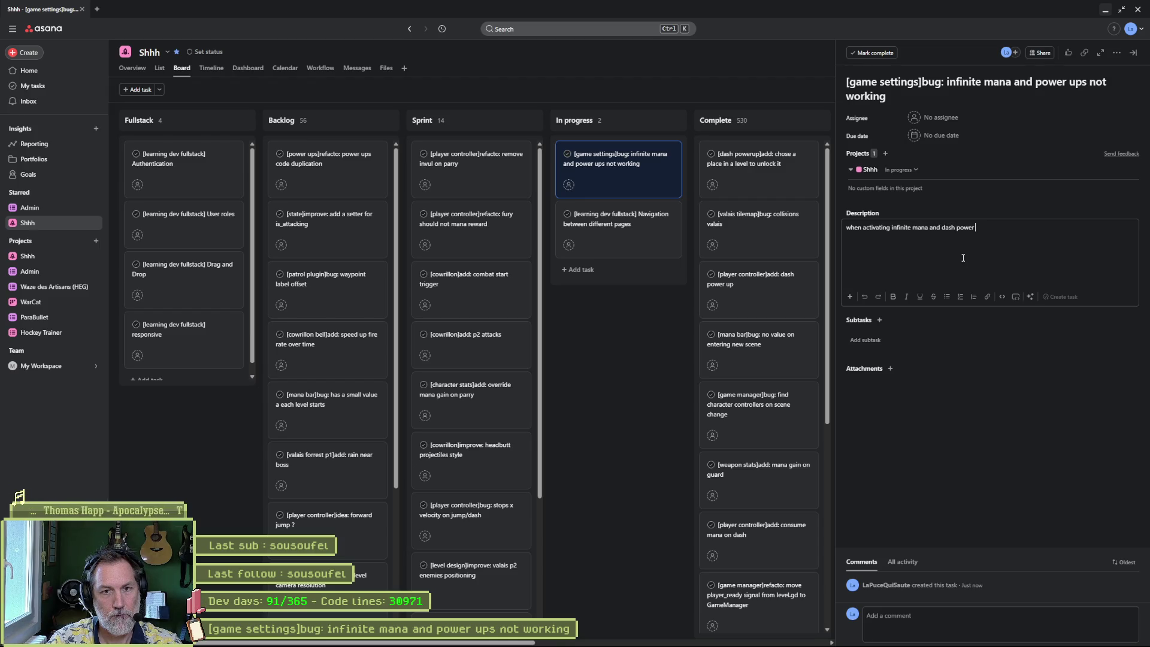
pyautogui.write(' up. ')
pyautogui.write('does not work')
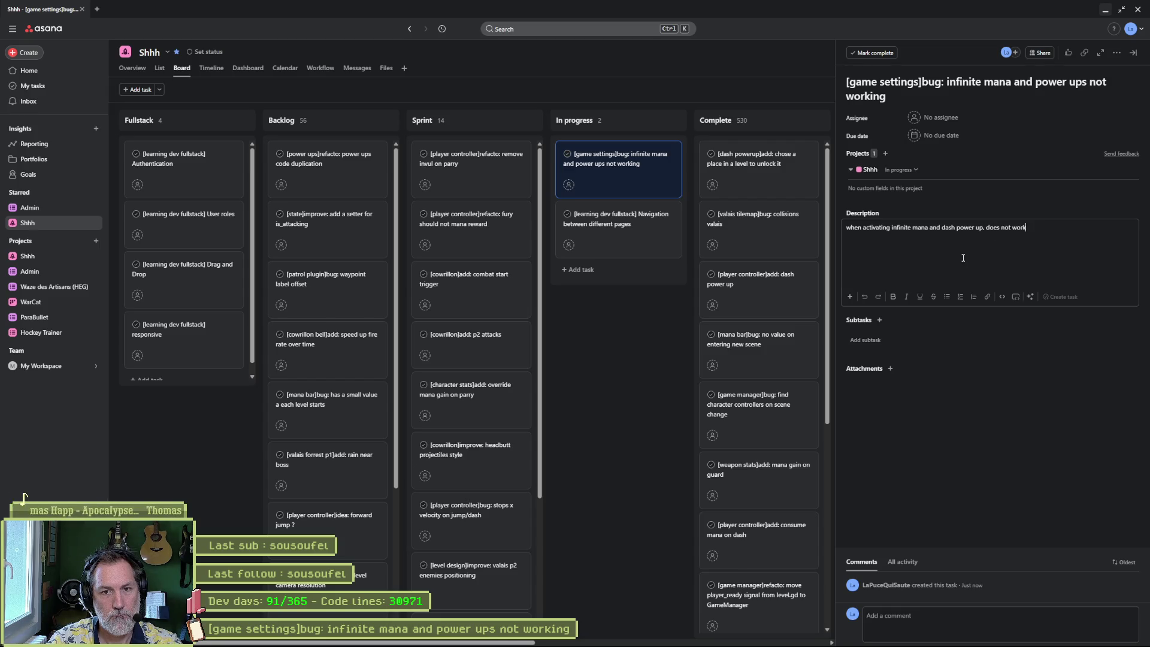
pyautogui.write('.')
pyautogui.press('Return')
pyautogui.press('Return')
pyautogui.write('need t')
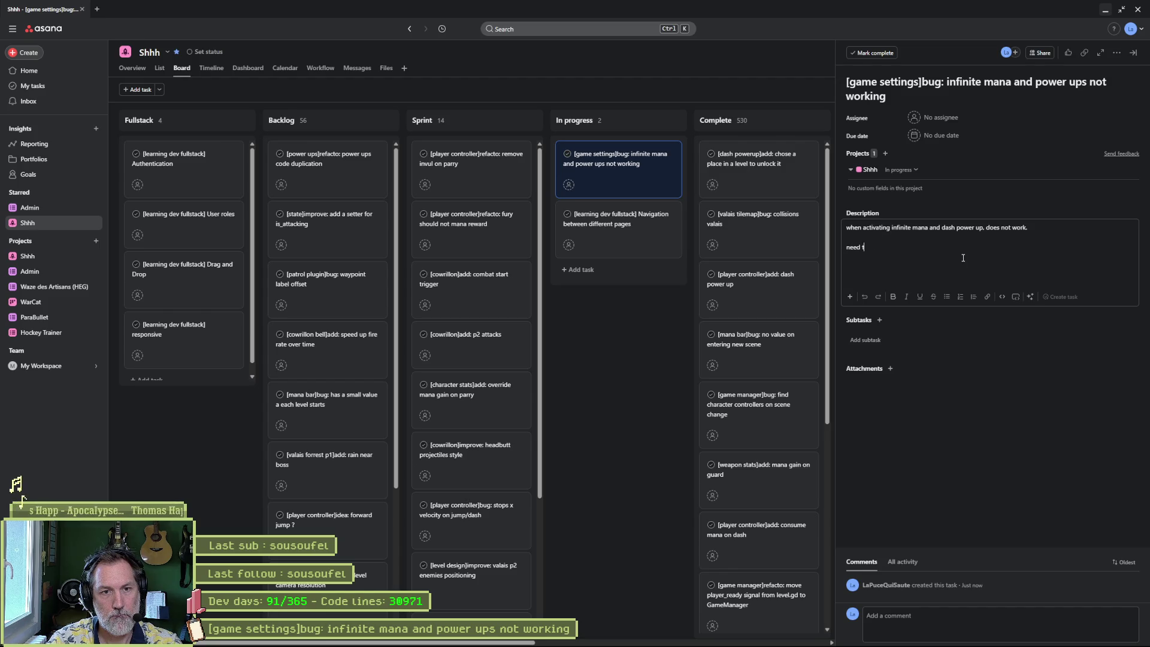
pyautogui.write('o gra')
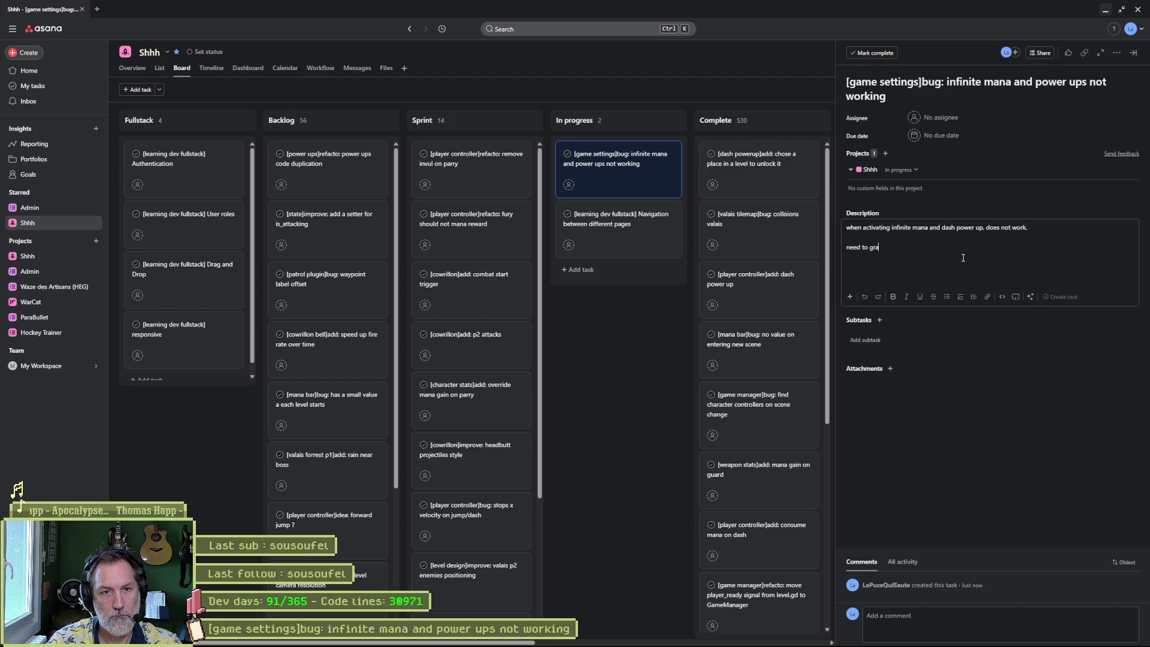
pyautogui.write('b the power up')
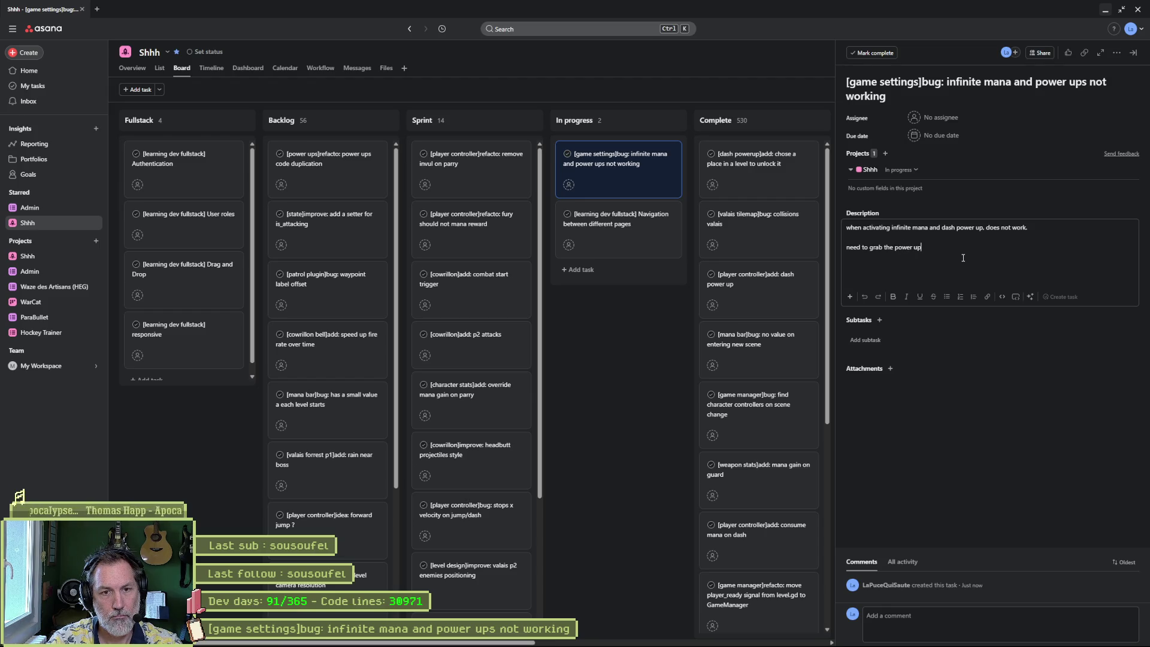
pyautogui.write(' or deal damages')
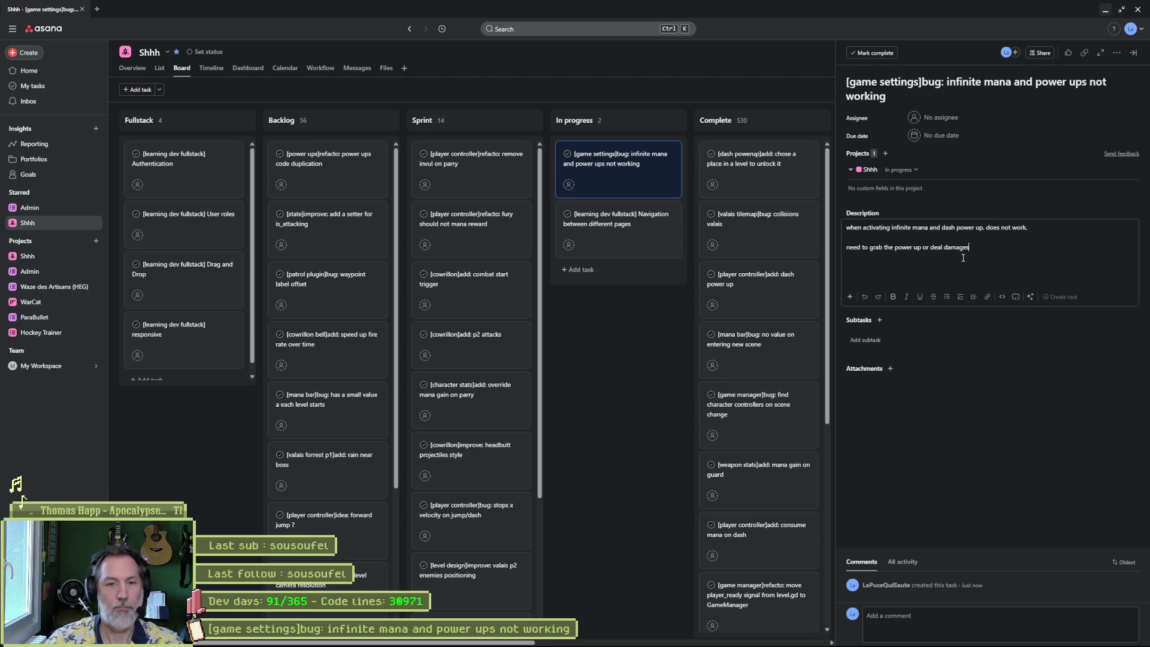
pyautogui.click(699, 239)
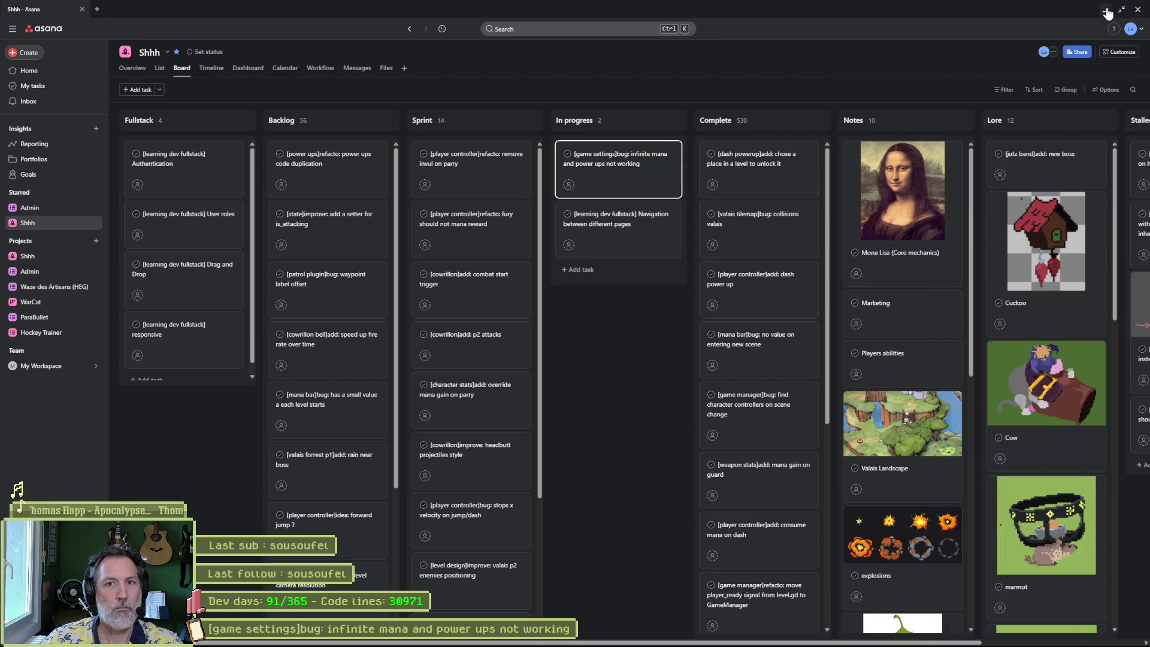
pyautogui.click(1106, 10)
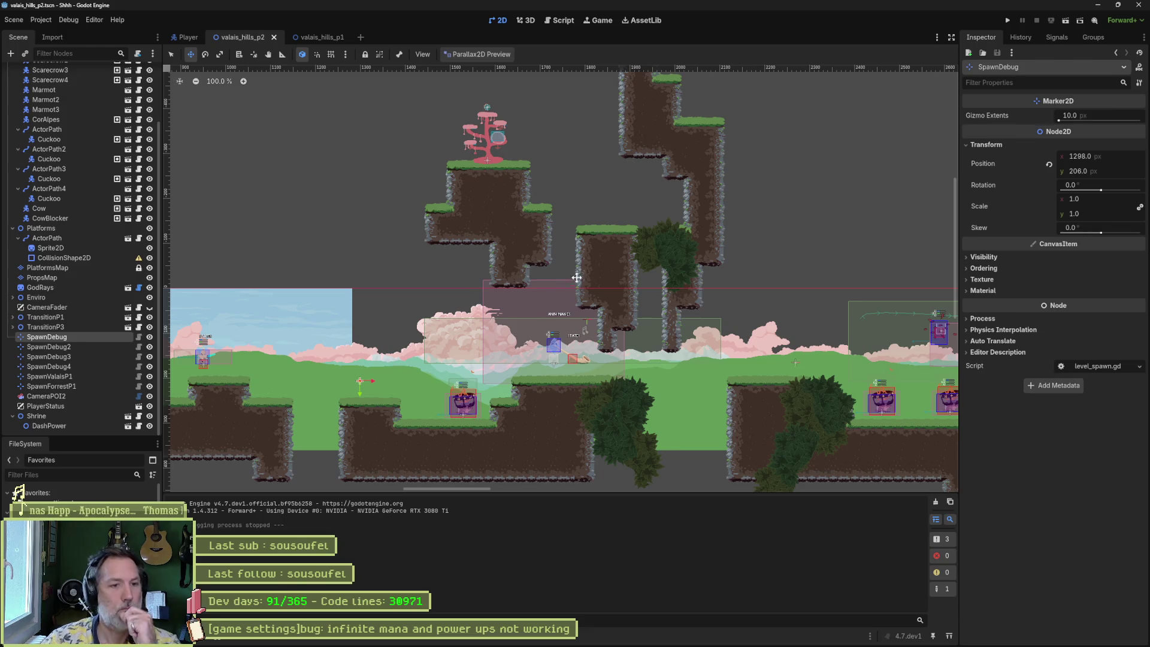
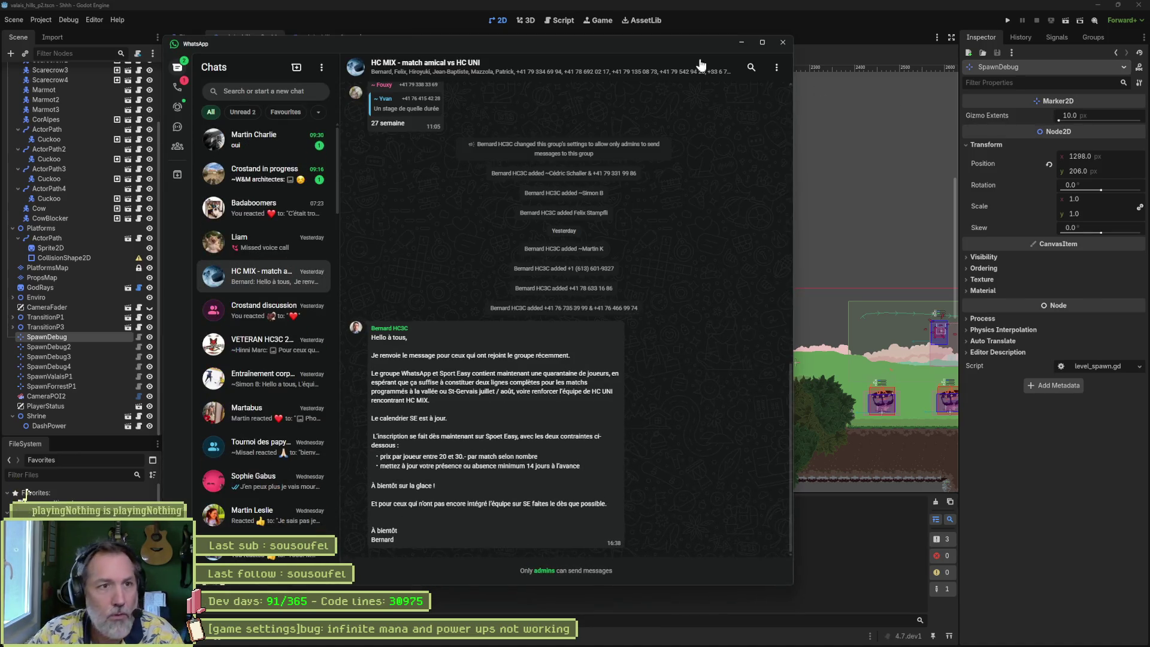
# - Bring the ChatGPT conversation about Ko-fi payment setup forward beside the Godot editor
pyautogui.moveTo(670, 48); pyautogui.dragTo(1149, 48)
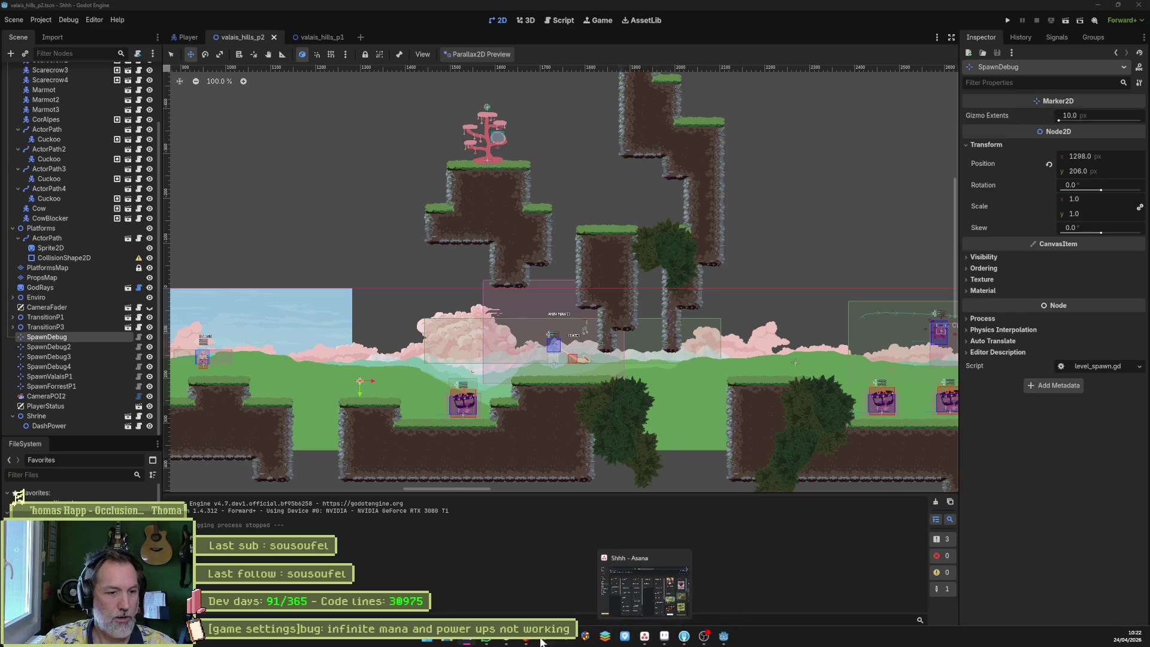
pyautogui.click(527, 636)
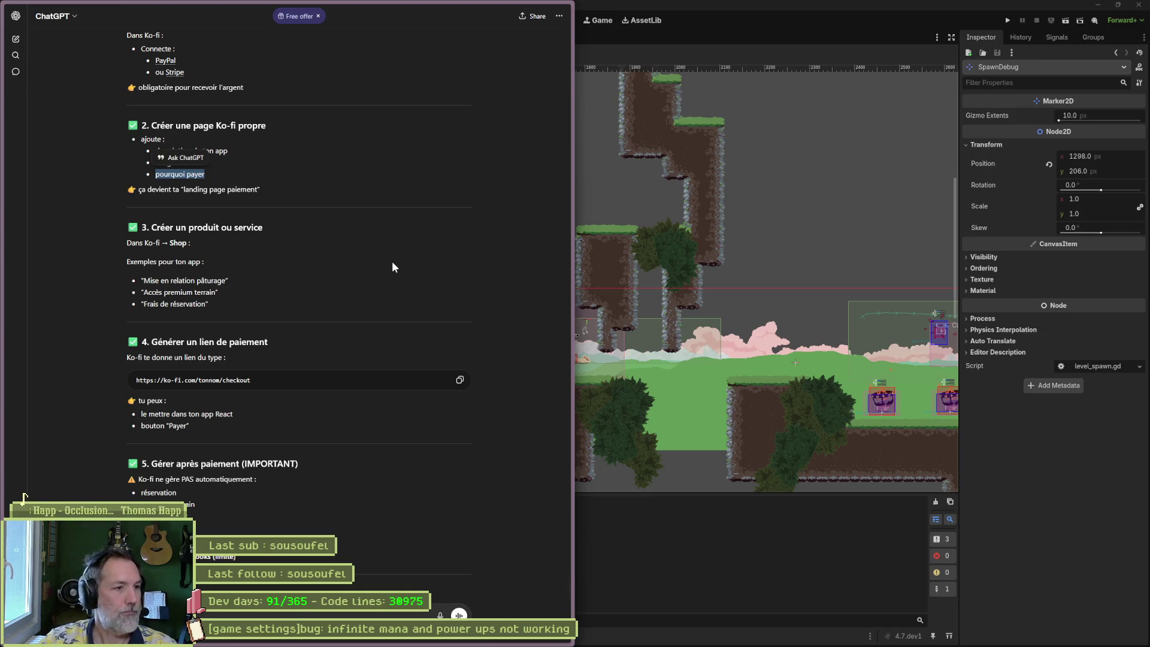
pyautogui.click(419, 190)
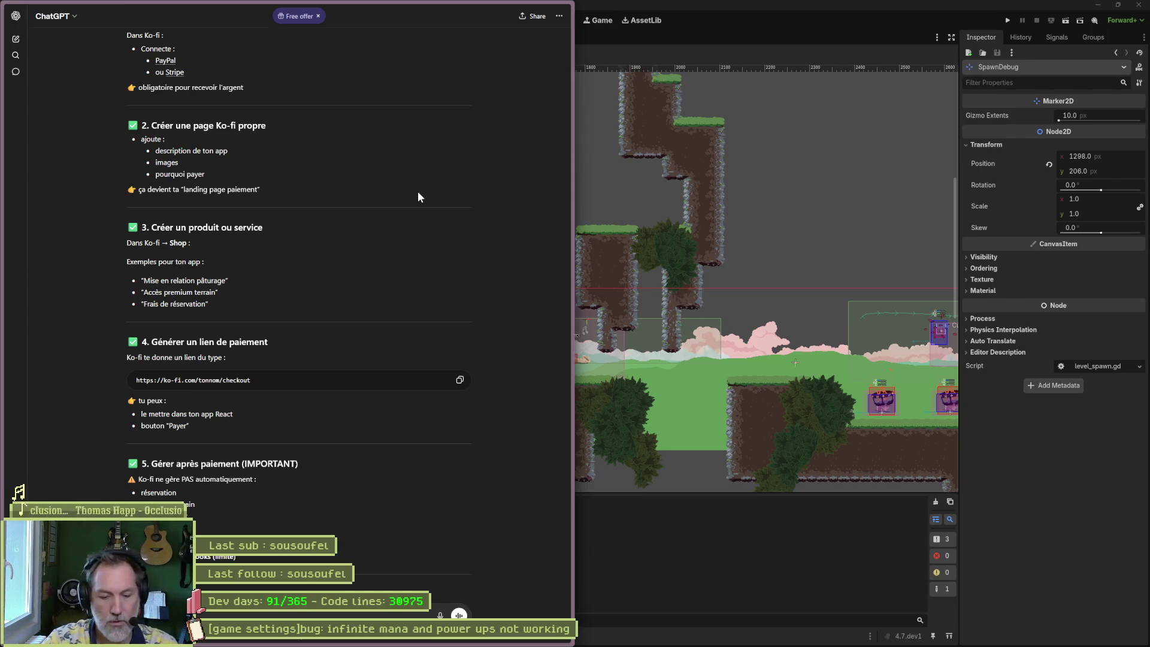
pyautogui.hotkey('ctrl', 'l')
# - Search DuckDuckGo images for 'mokafe', correcting the mistyped 'mokaf' query
pyautogui.write('mokaf;')
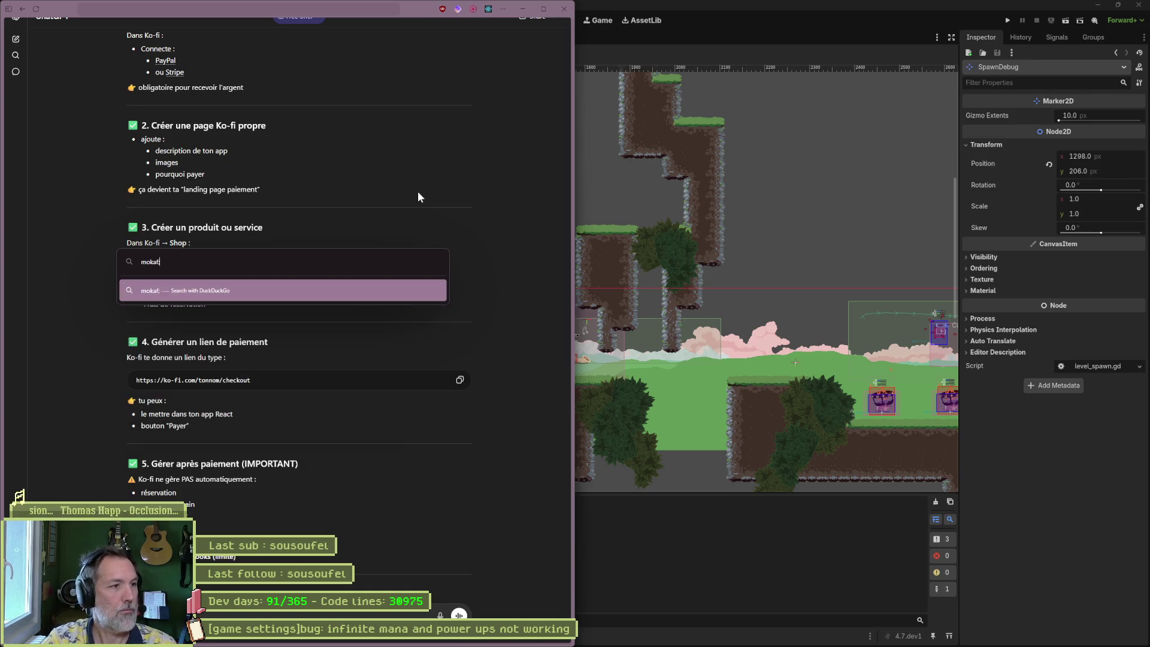
pyautogui.press('Return')
pyautogui.click(87, 44)
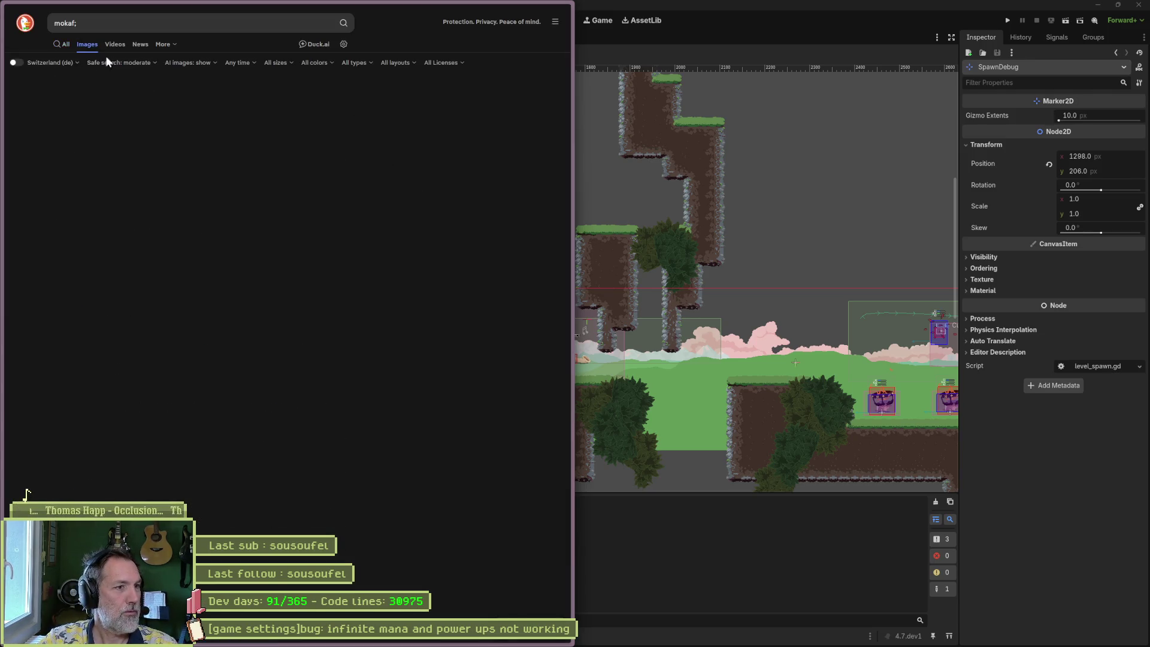
pyautogui.click(176, 23)
pyautogui.press('BackSpace')
pyautogui.write('e')
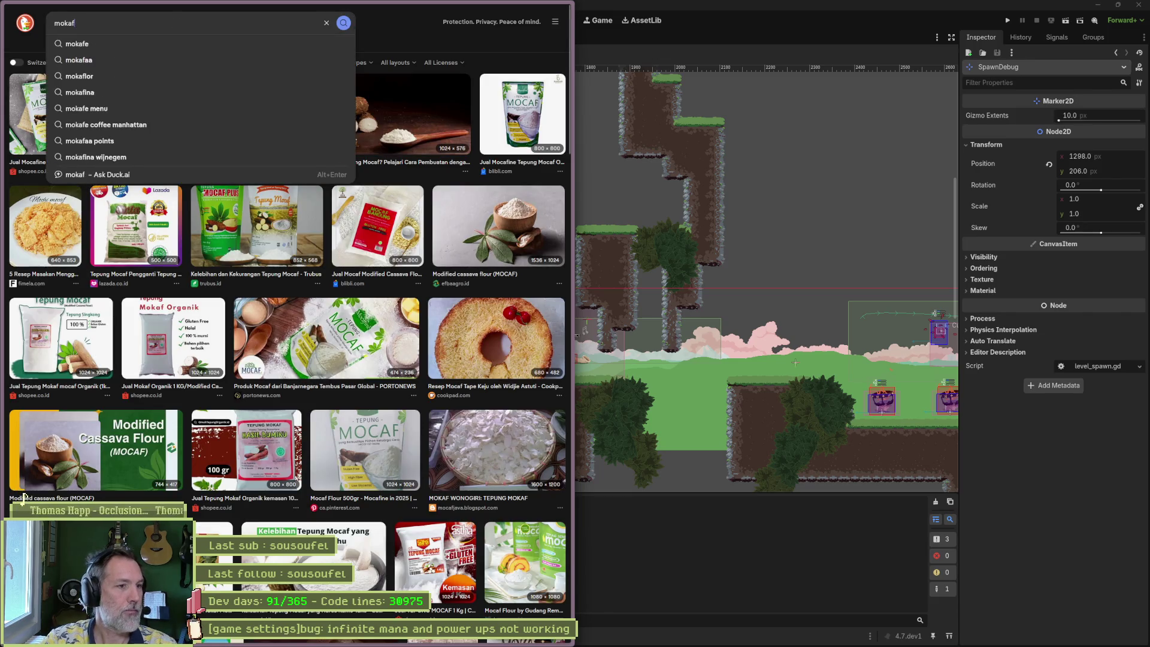
pyautogui.press('Return')
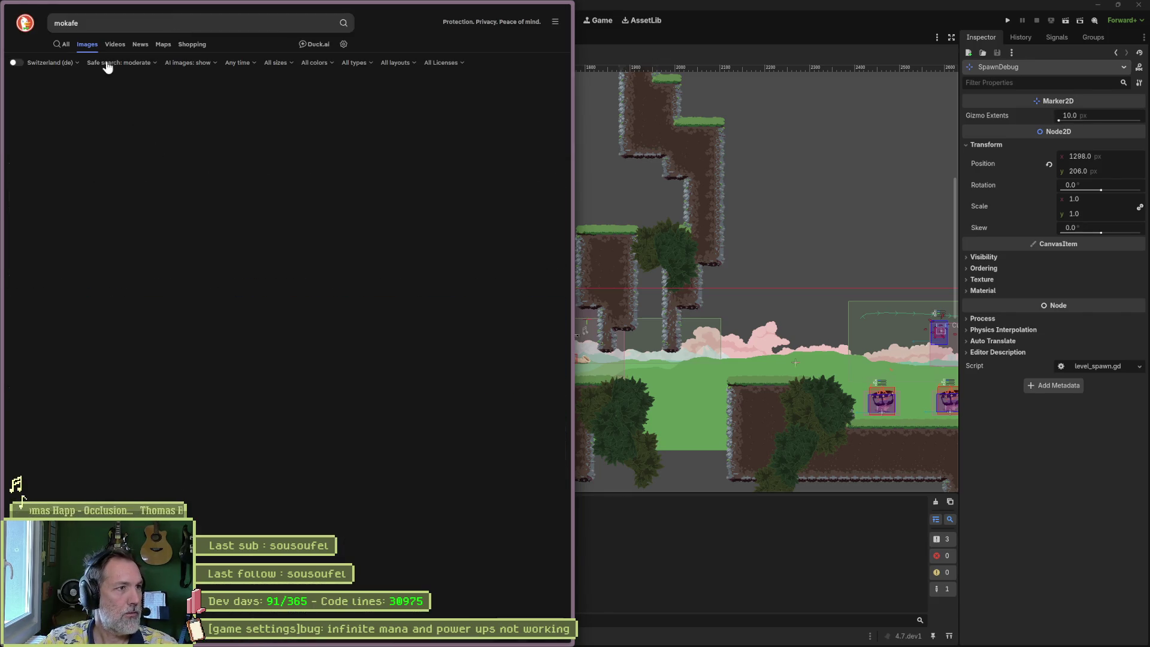
# - Replace the image query with 'cafetiere italienne' to show moka pot photos
pyautogui.click(119, 14)
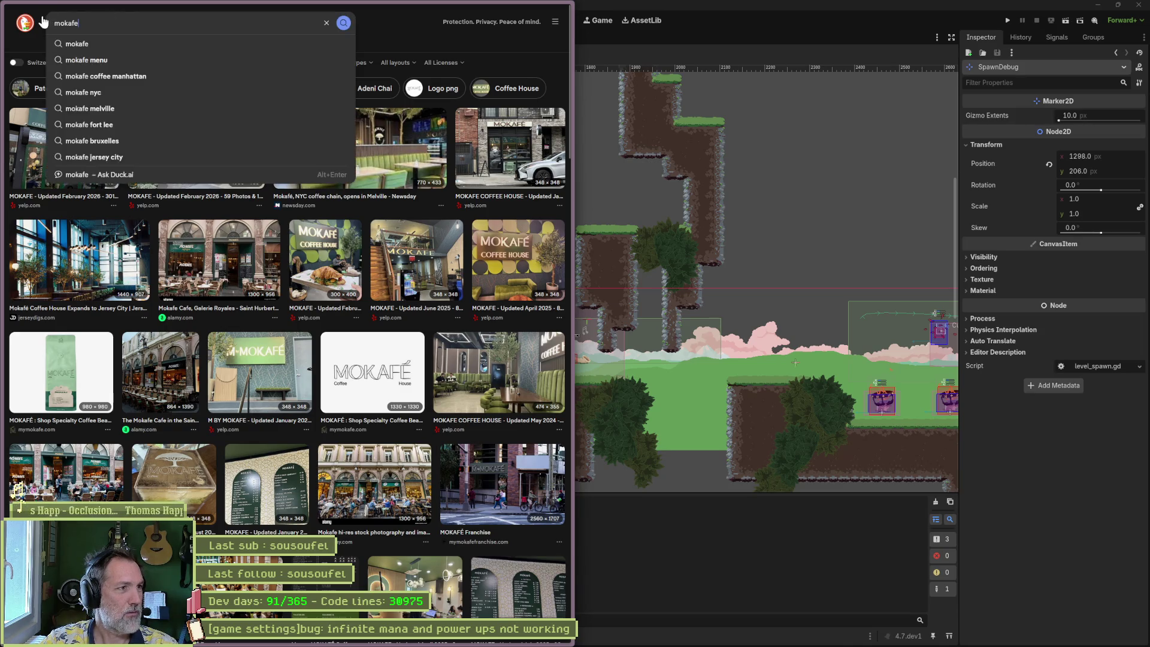
pyautogui.hotkey('ctrl', 'a')
pyautogui.write('cafeti')
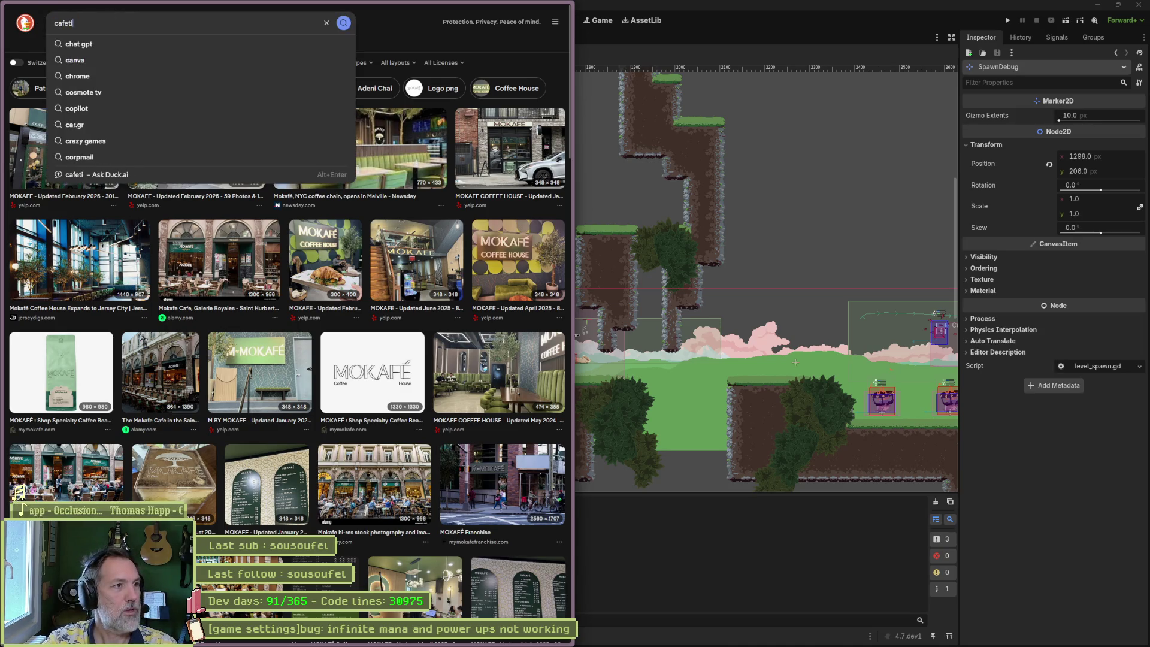
pyautogui.write('ere italienne')
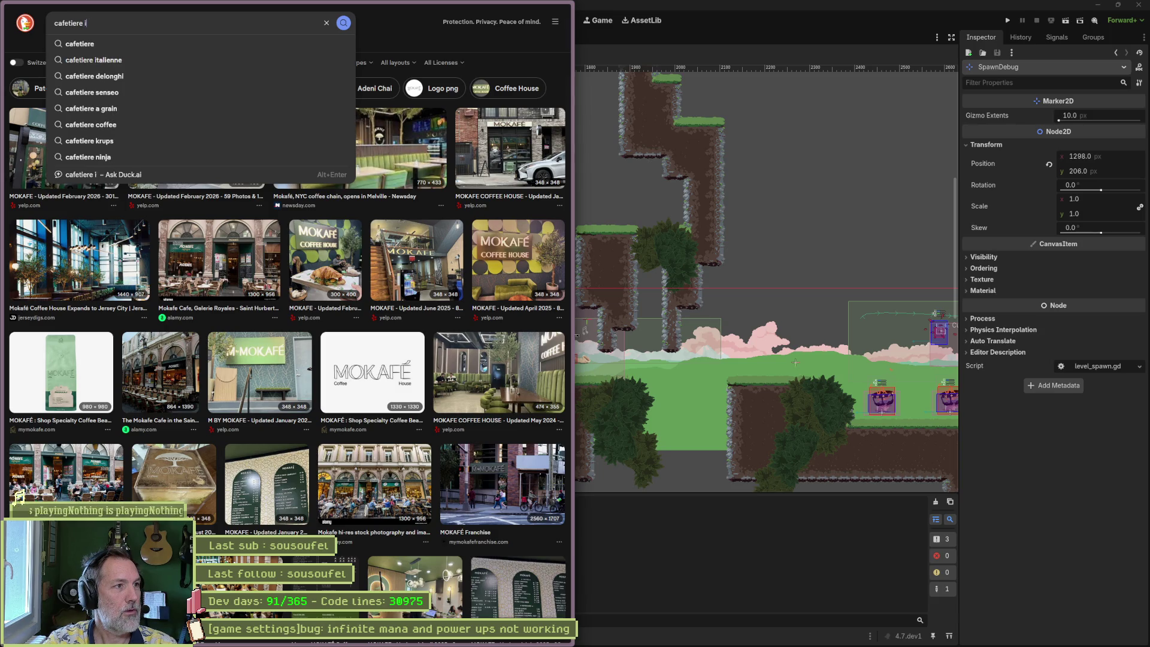
pyautogui.press('Return')
pyautogui.moveTo(2, 72)
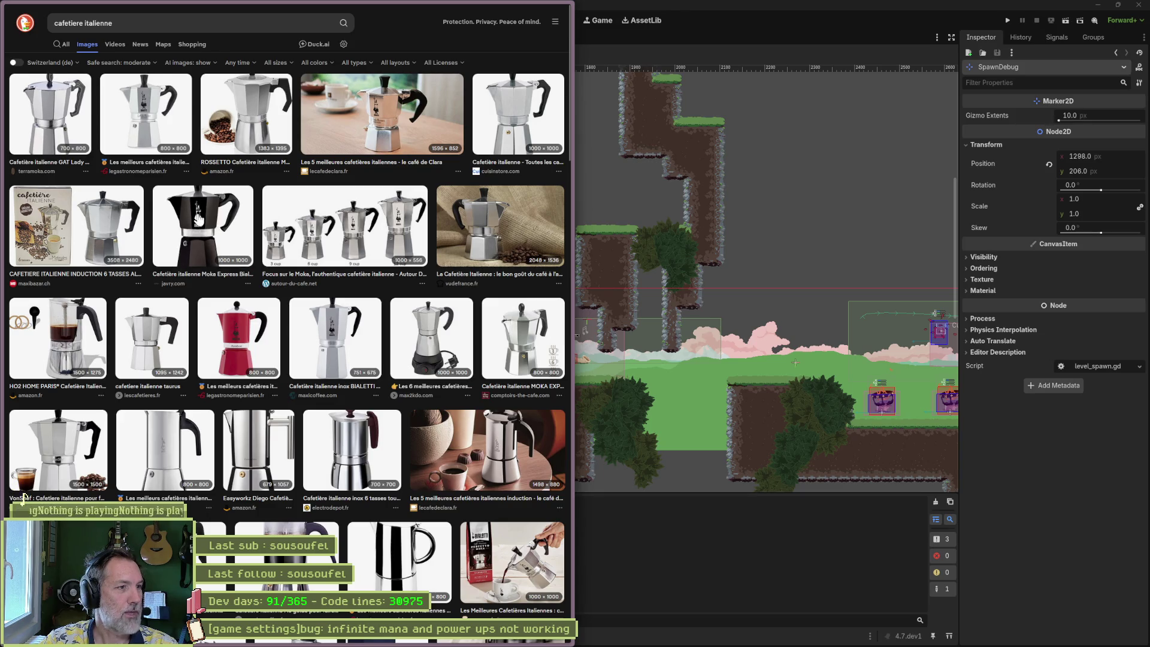
# - Enlarge the black Bialetti Moka Express 6-cup pot preview, then minimize the browser
pyautogui.click(239, 223)
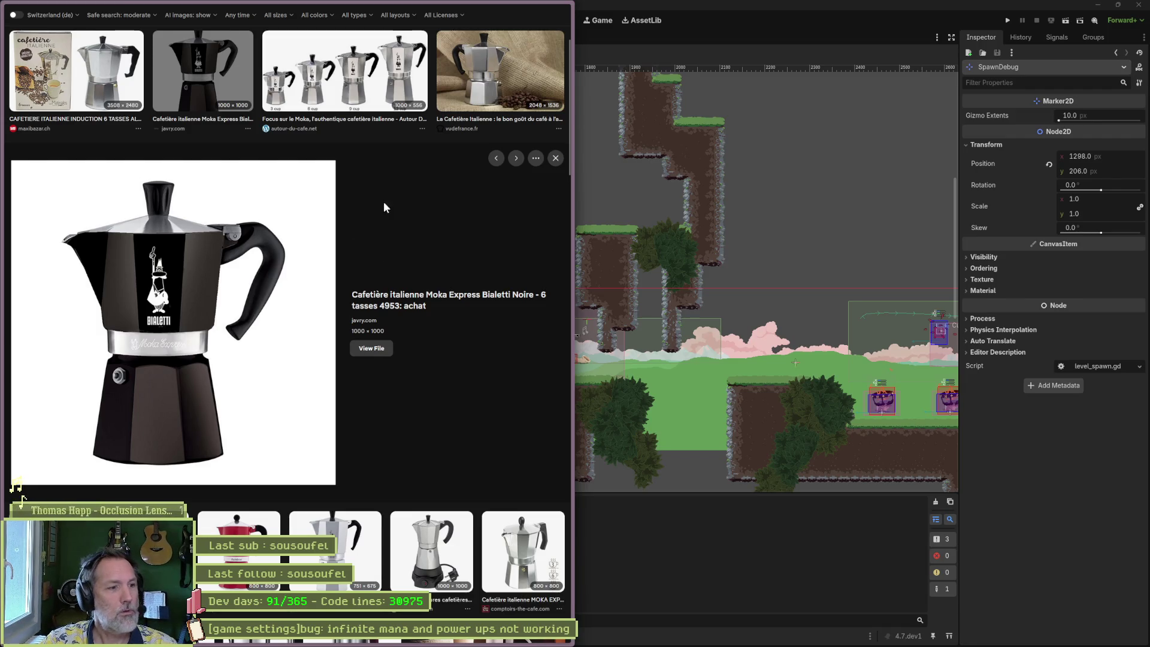
pyautogui.scroll(-2, 372, 236)
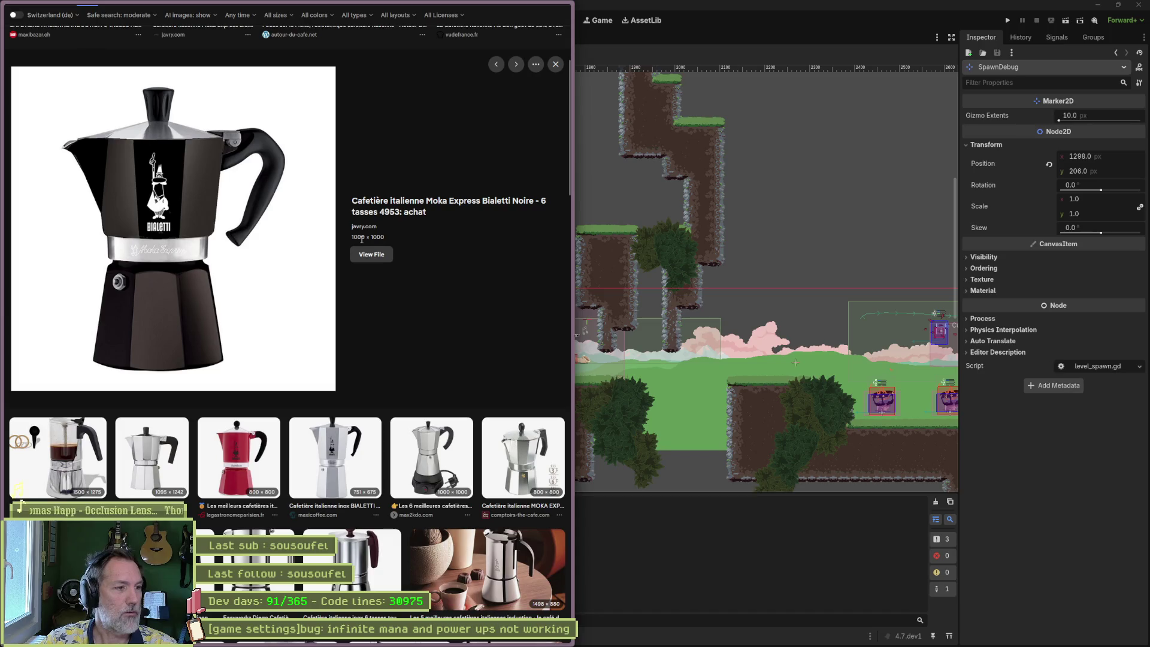
pyautogui.scroll(3, 362, 245)
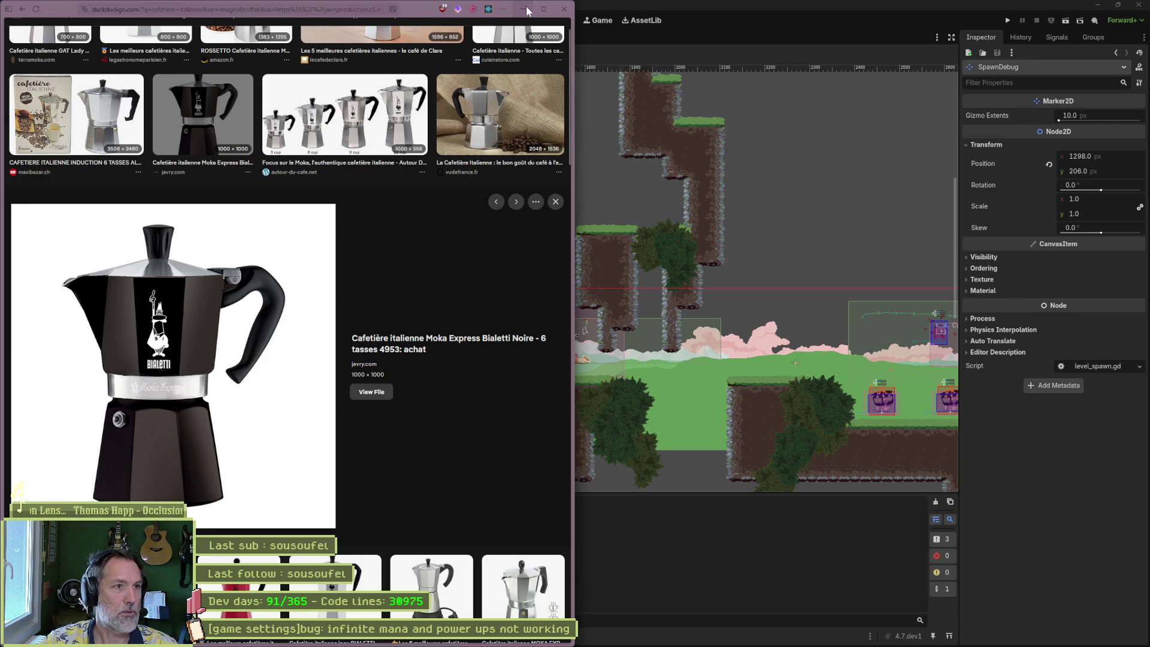
pyautogui.click(524, 8)
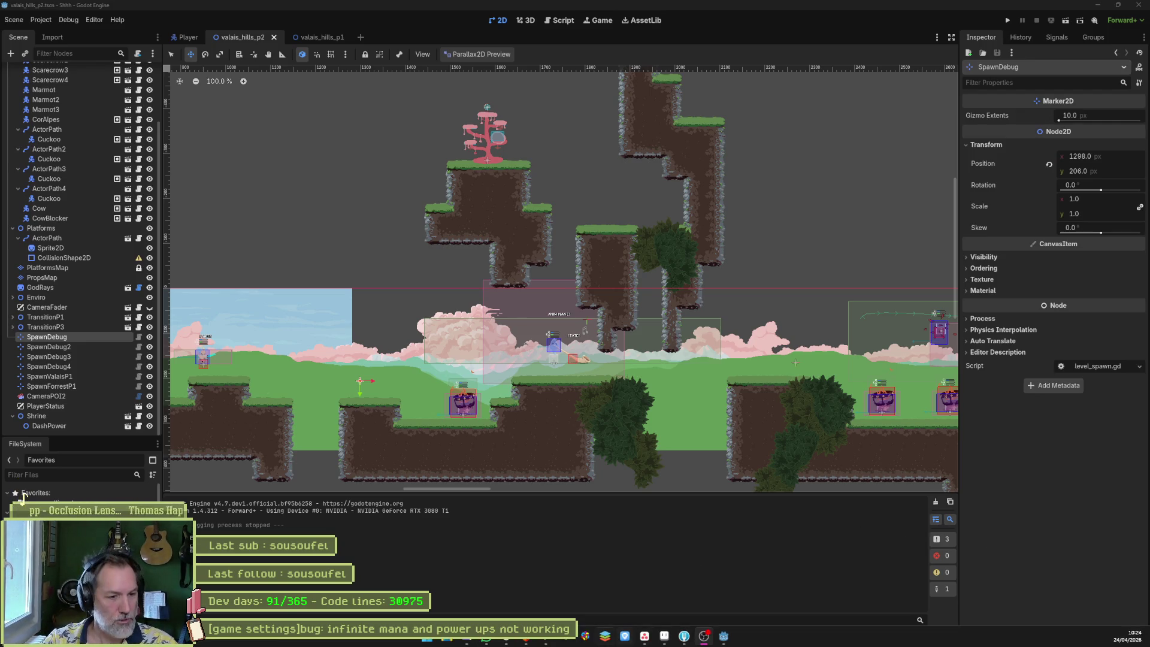
# - Restore the DuckDuckGo window with the Bialetti preview over Godot, ready for a new search
pyautogui.click(526, 642)
pyautogui.hotkey('ctrl', 'l')
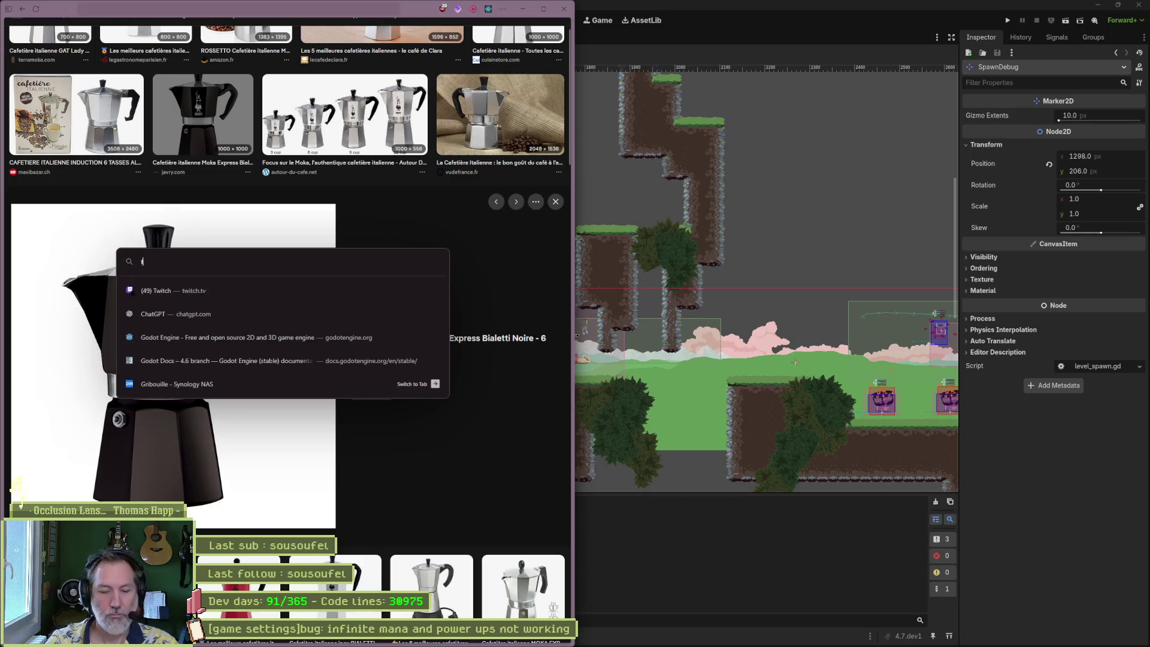
# - Run a DuckDuckGo image search for 'flair 58'
pyautogui.write('flair 58')
pyautogui.press('Return')
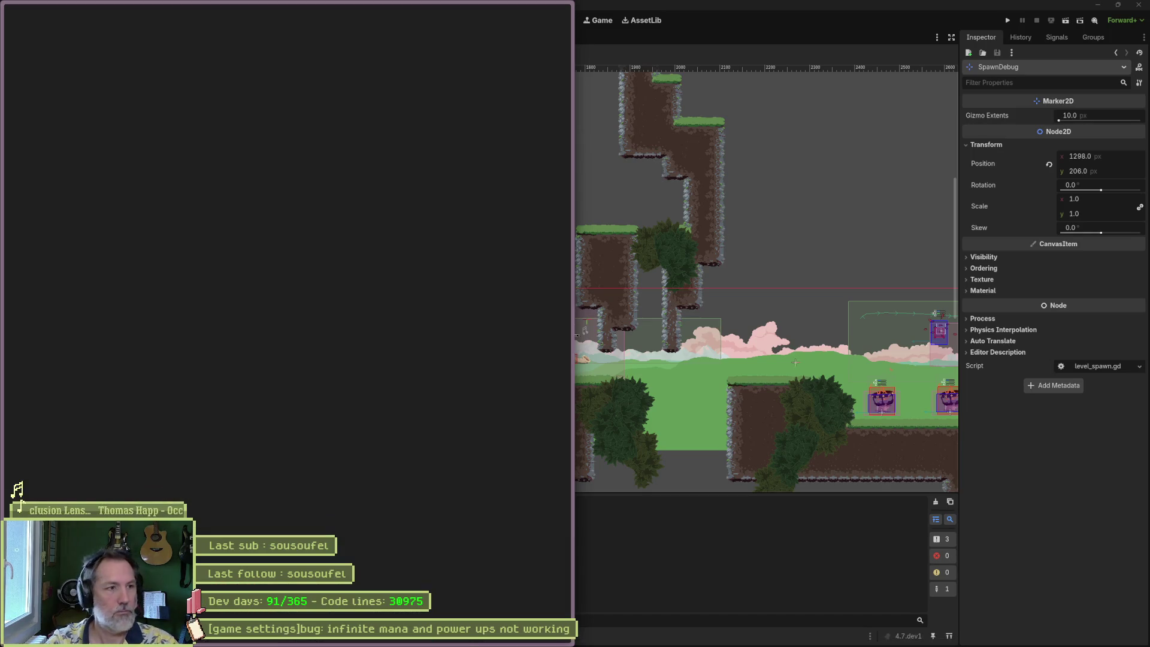
pyautogui.click(87, 44)
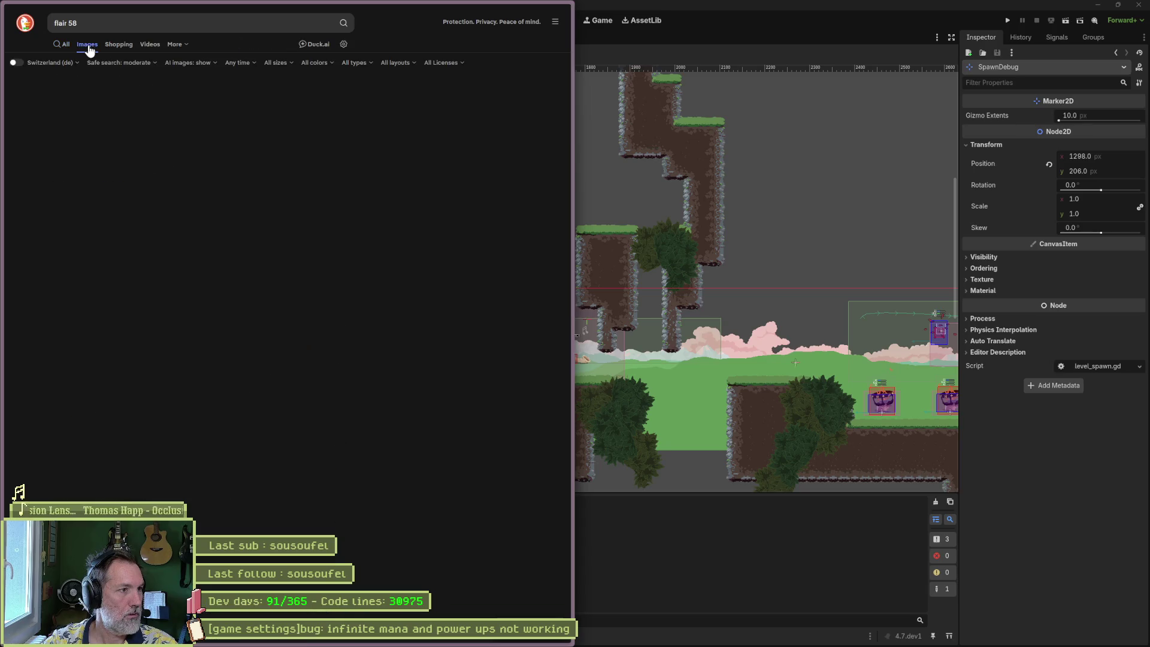
# - Preview the Flair 58 Plus 2 espresso maker image, then minimize the browser
pyautogui.click(51, 147)
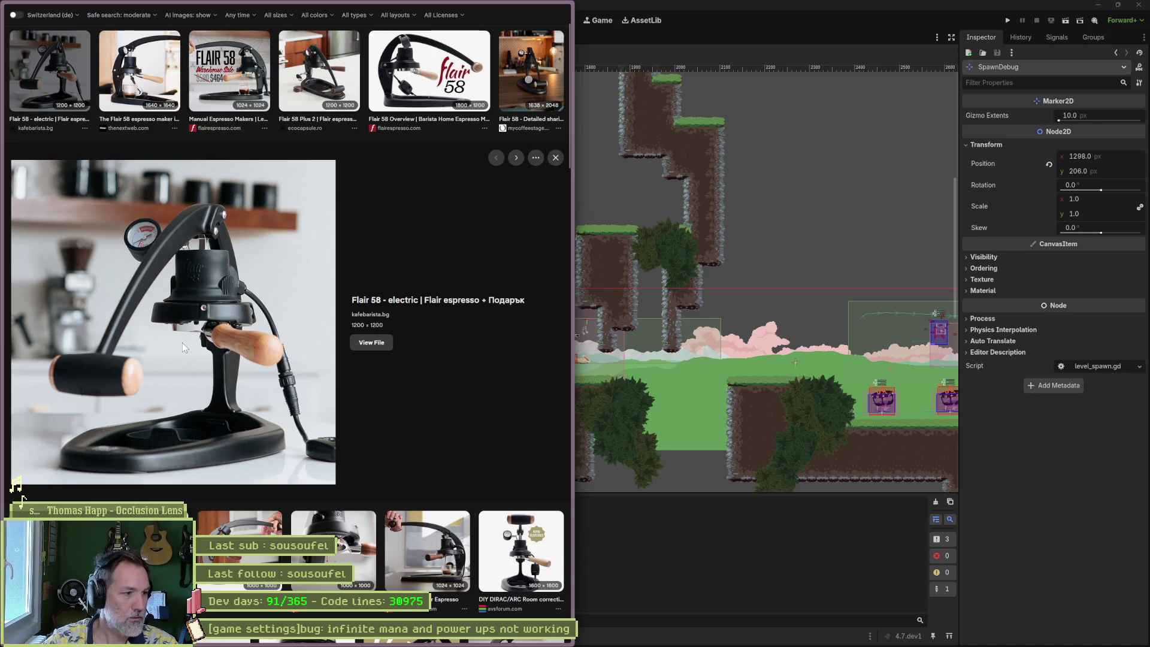
pyautogui.press('Right')
pyautogui.press('Right')
pyautogui.press('Right')
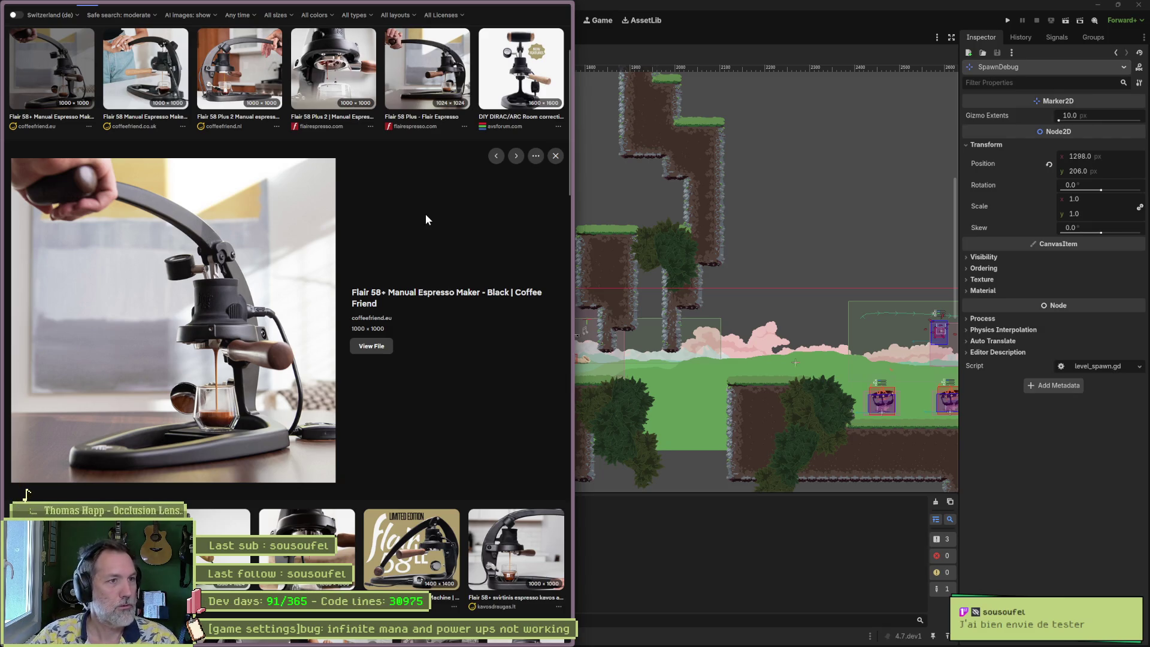
pyautogui.click(333, 74)
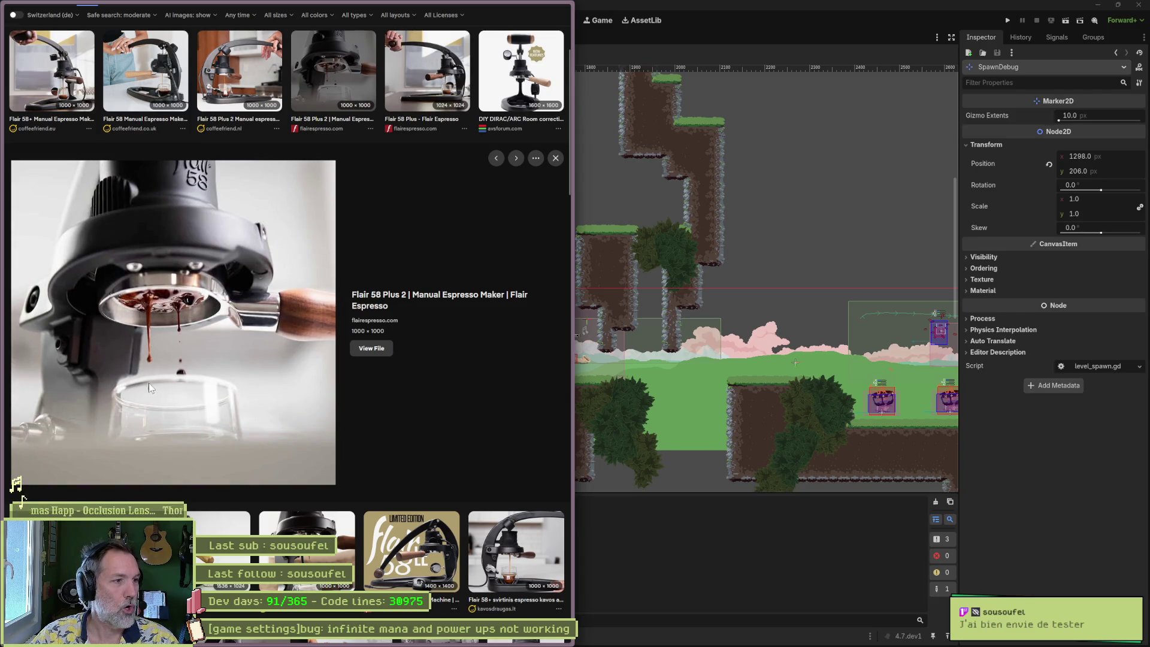
pyautogui.moveTo(519, 7)
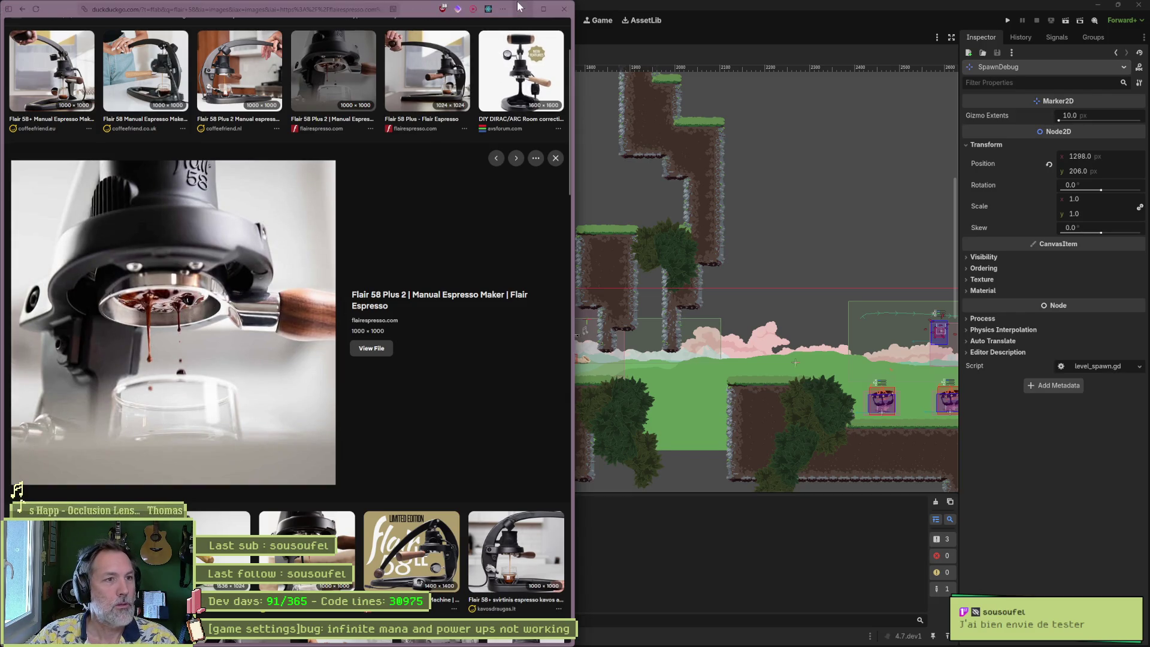
pyautogui.click(526, 5)
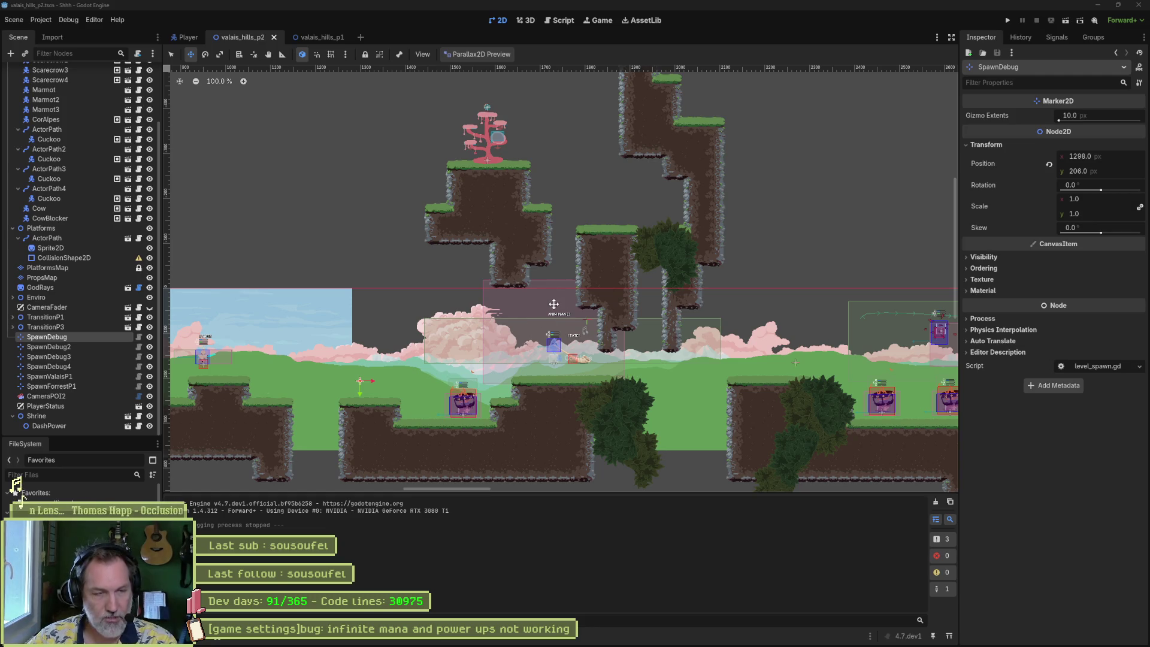
# - Open mana.gd in the Script workspace and run the valais_hills_p2 scene with F6
pyautogui.click(559, 20)
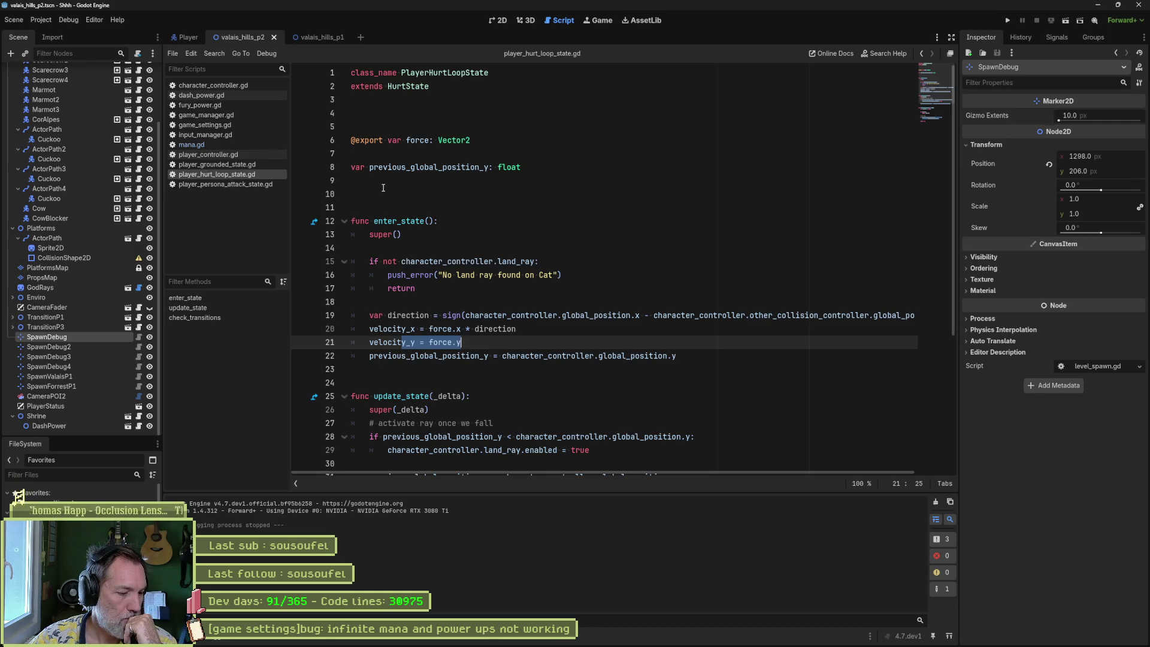
pyautogui.click(213, 142)
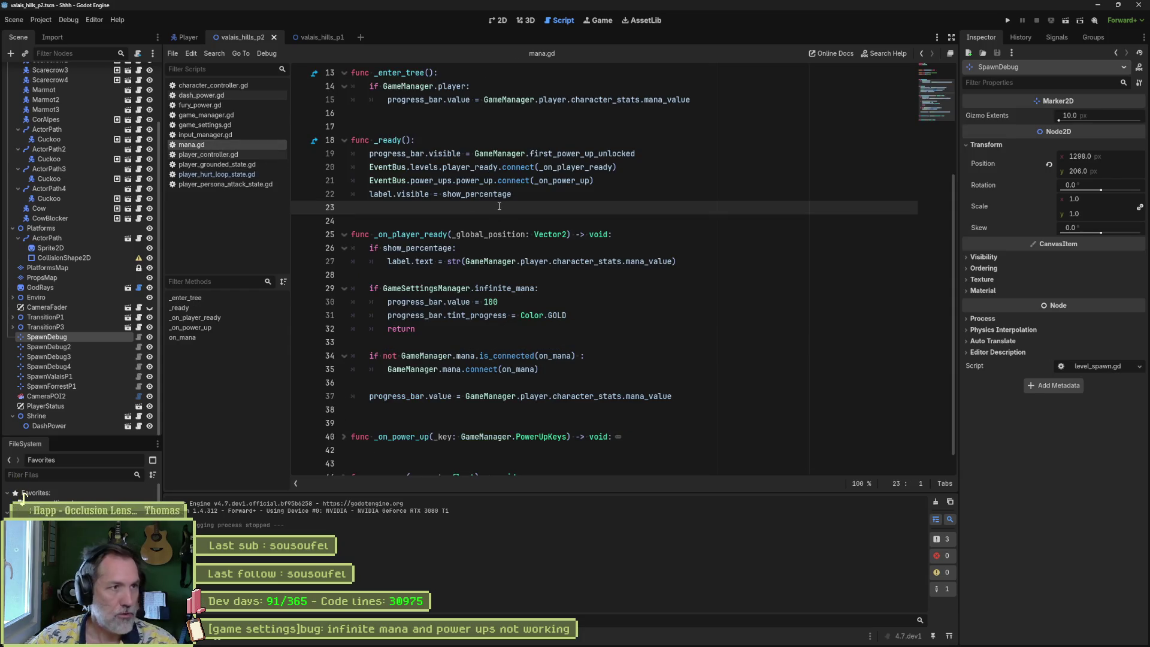
pyautogui.press('F6')
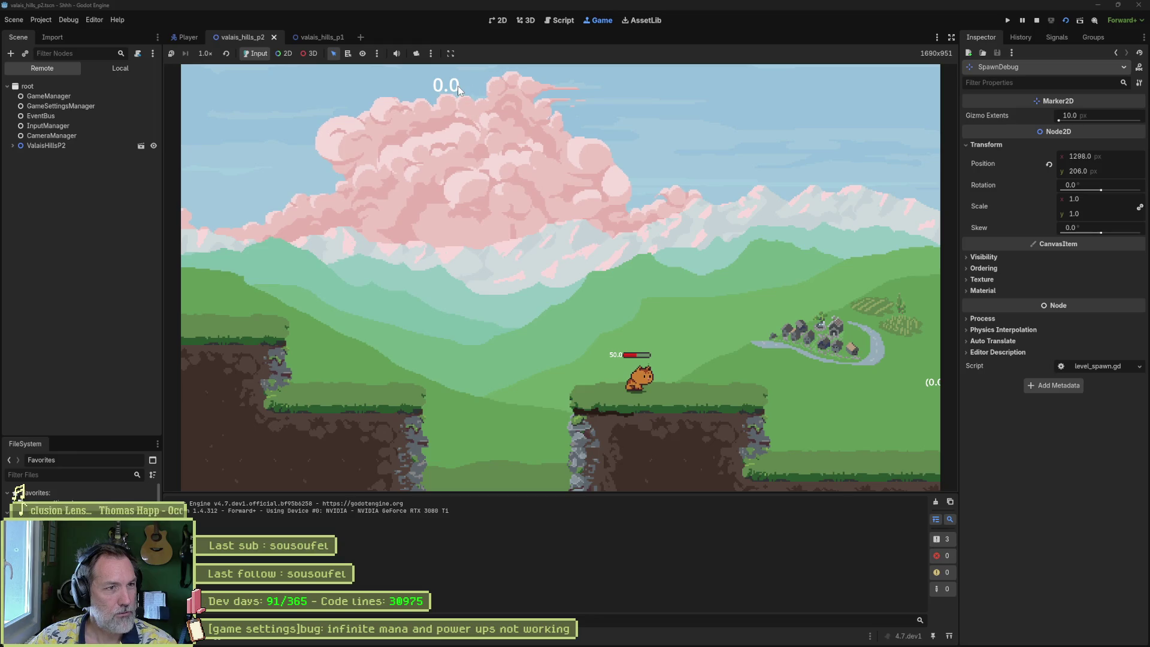
# - Stop the running game and open game_settings.gd with its infinite_mana and power_ups_dico exports
pyautogui.press('F8')
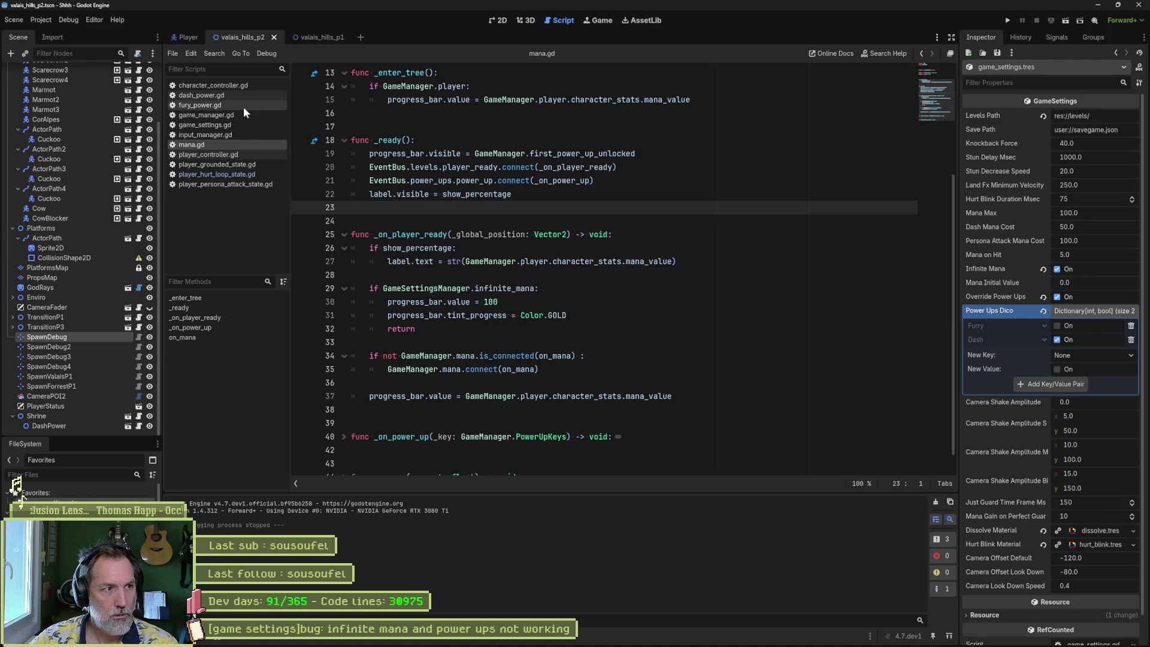
pyautogui.click(234, 128)
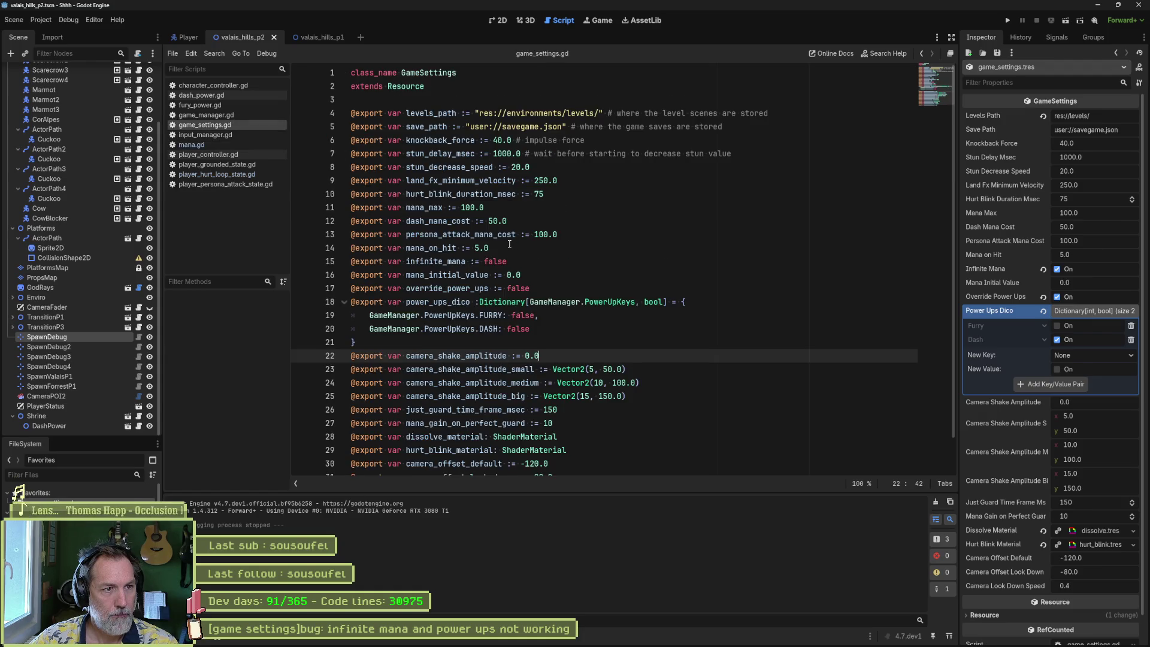
# - Search the project for 'mana', jump to game_manager.gd's mana.emit line, then restore the browser
pyautogui.doubleClick(456, 258)
pyautogui.hotkey('ctrl', 'shift', 'f')
pyautogui.click(587, 371)
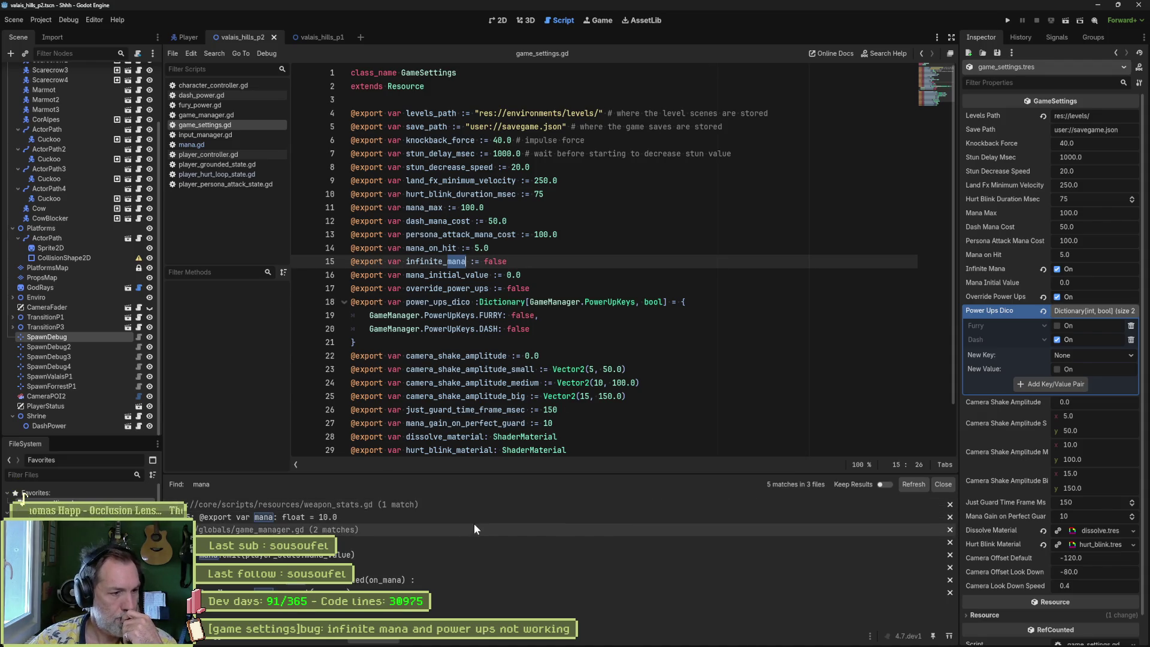
pyautogui.click(407, 554)
pyautogui.scroll(3, 497, 349)
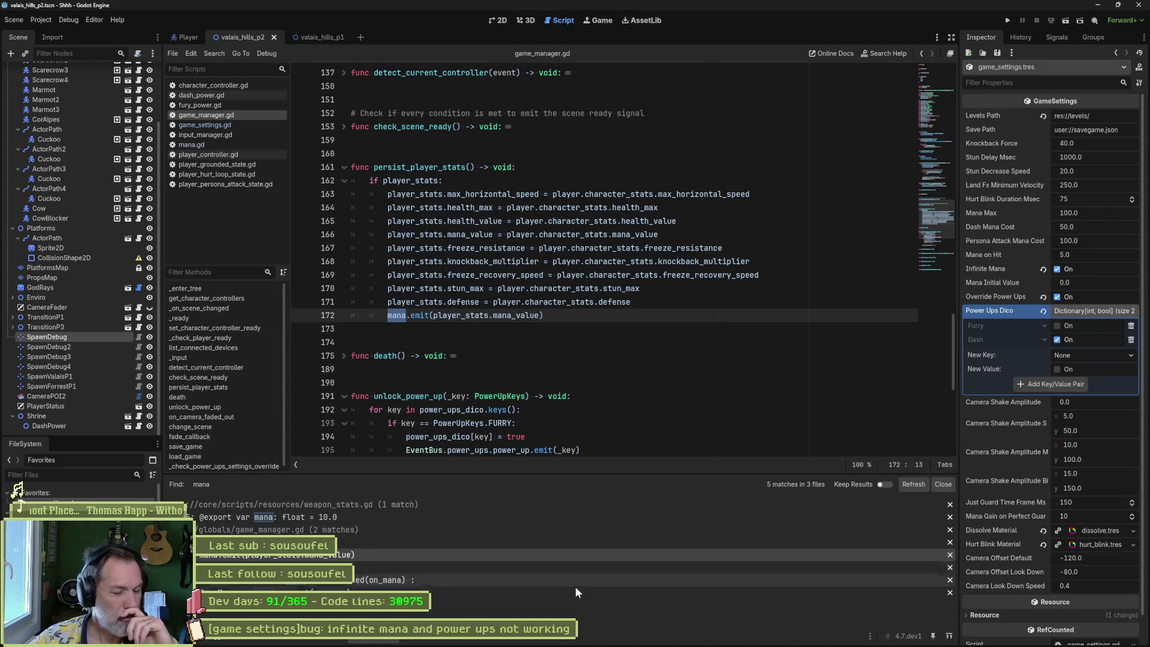
pyautogui.click(518, 639)
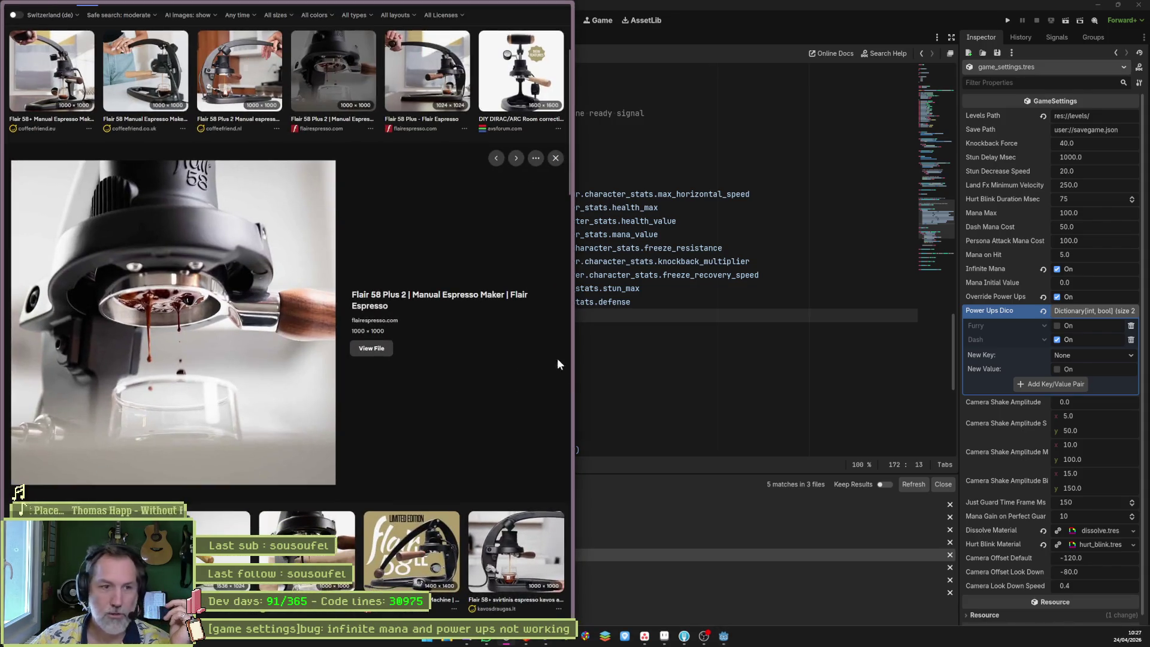